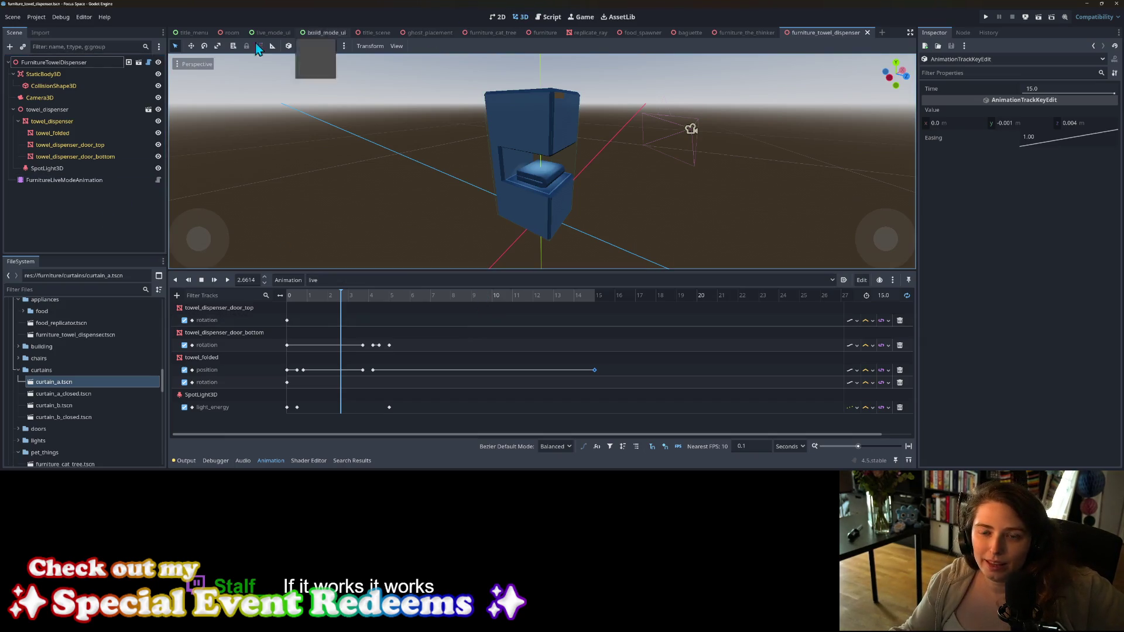
- Choose Add Child Node from the FurnitureTowelDispenser root's context menu
right_click(79, 60)
click(104, 82)
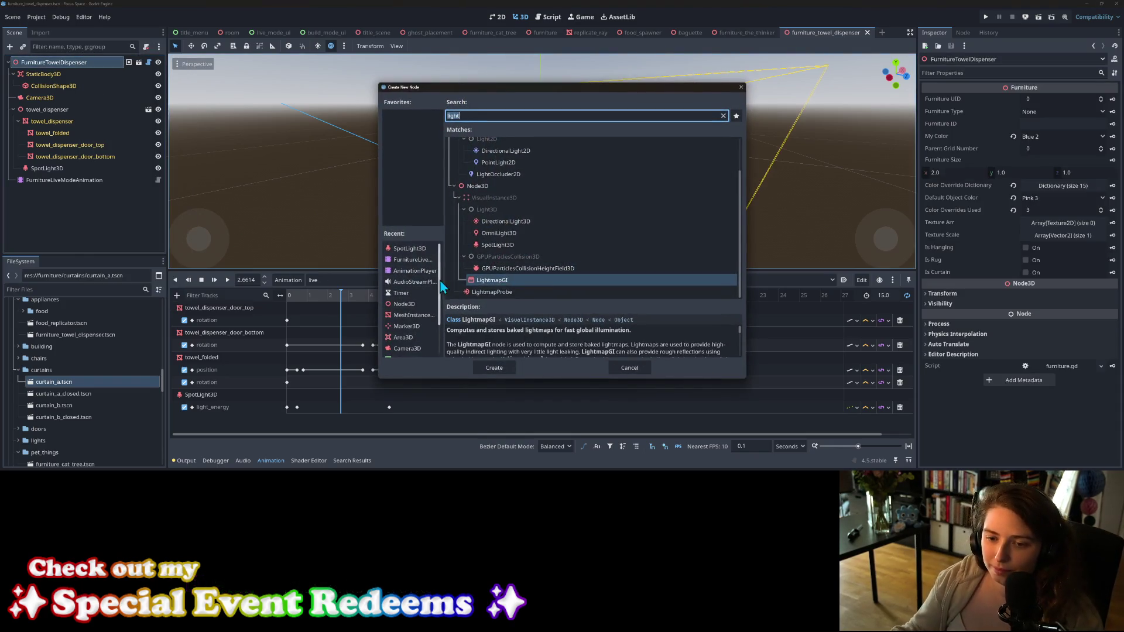
- Create an AudioStreamPlayer child node from the Recent list
click(411, 281)
click(501, 366)
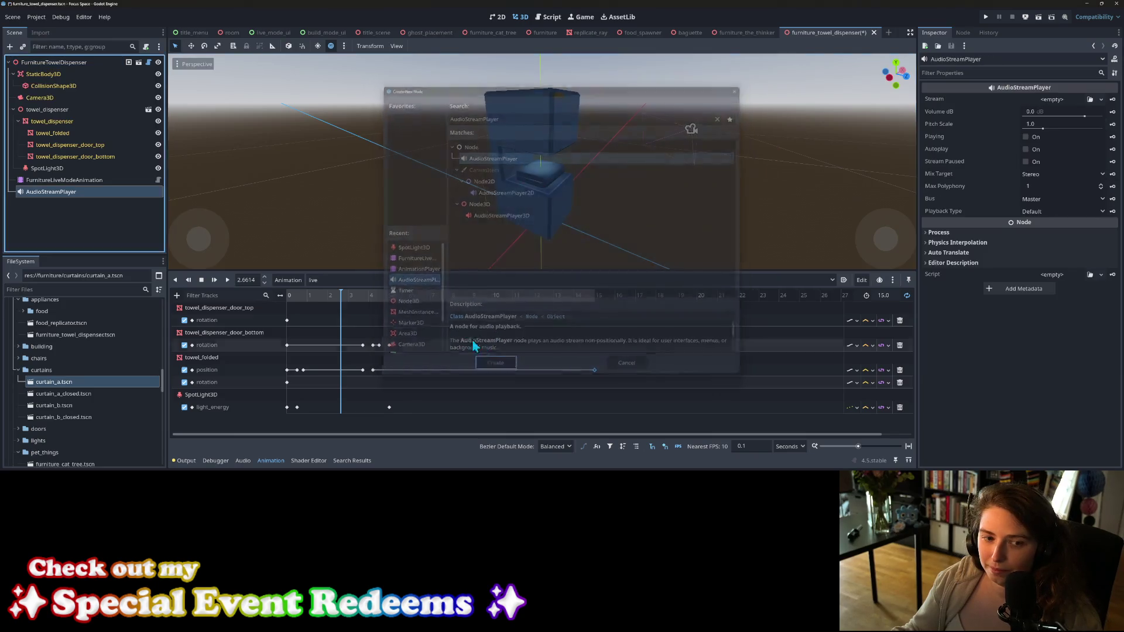
right_click(112, 191)
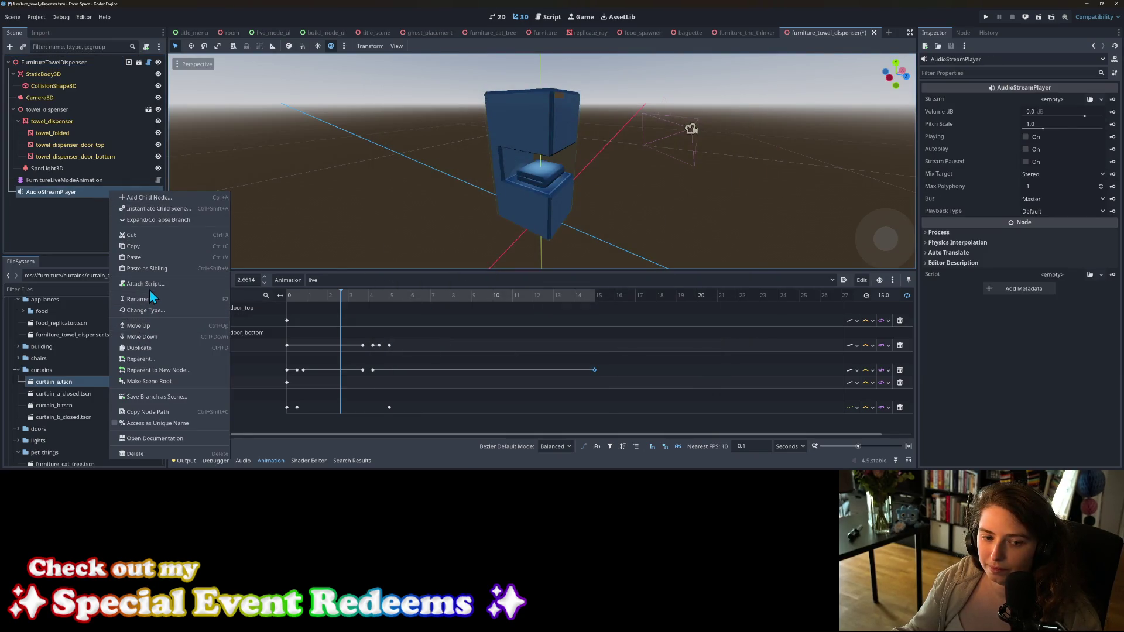
click(84, 235)
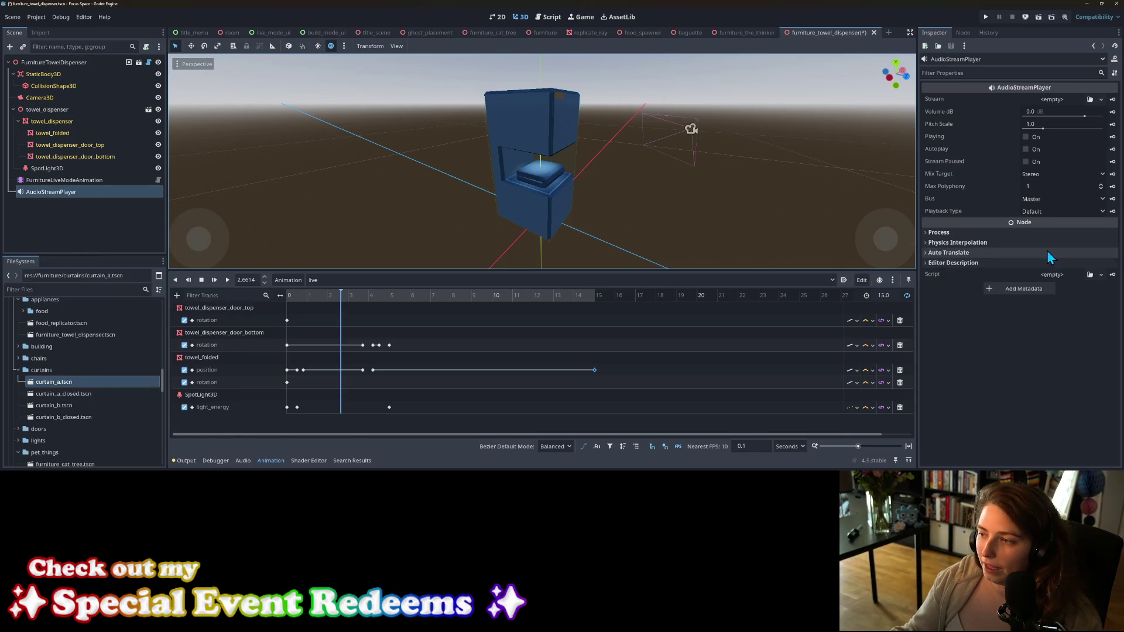
- Route the AudioStreamPlayer to the Sound Effects bus, save the scene, and switch to Blender
click(1042, 200)
click(1046, 234)
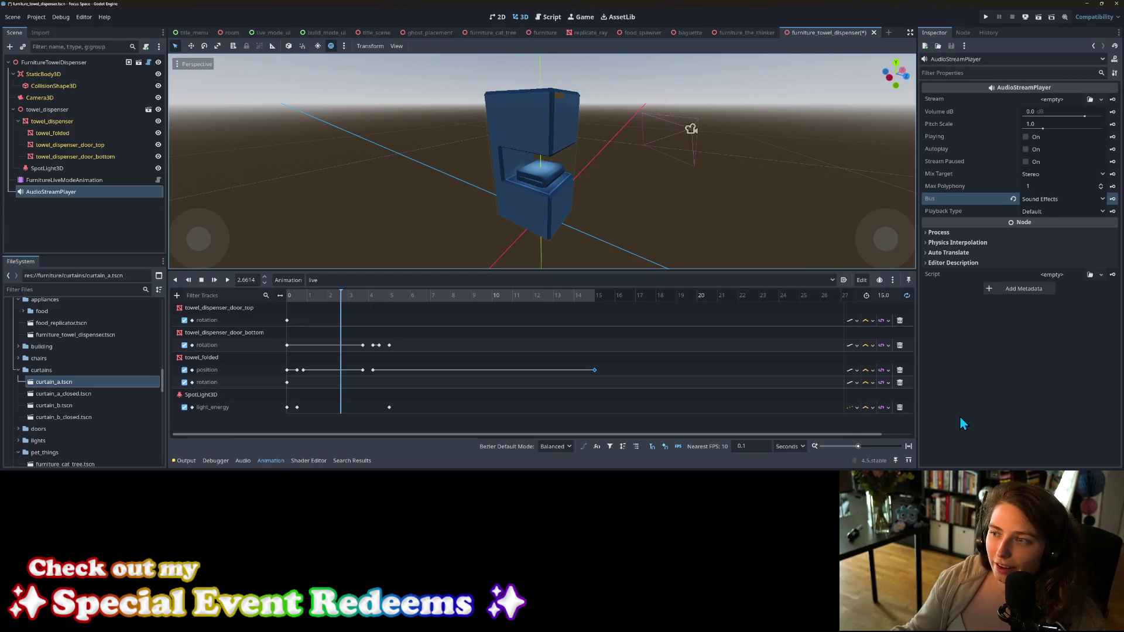
key(ctrl+s)
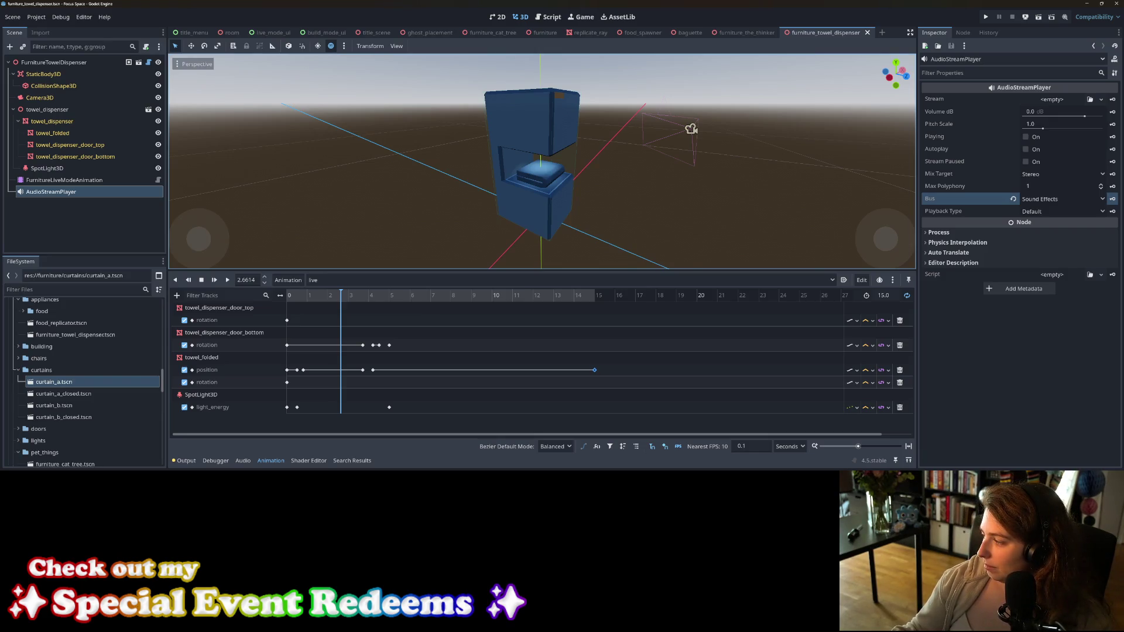
key(alt+Tab)
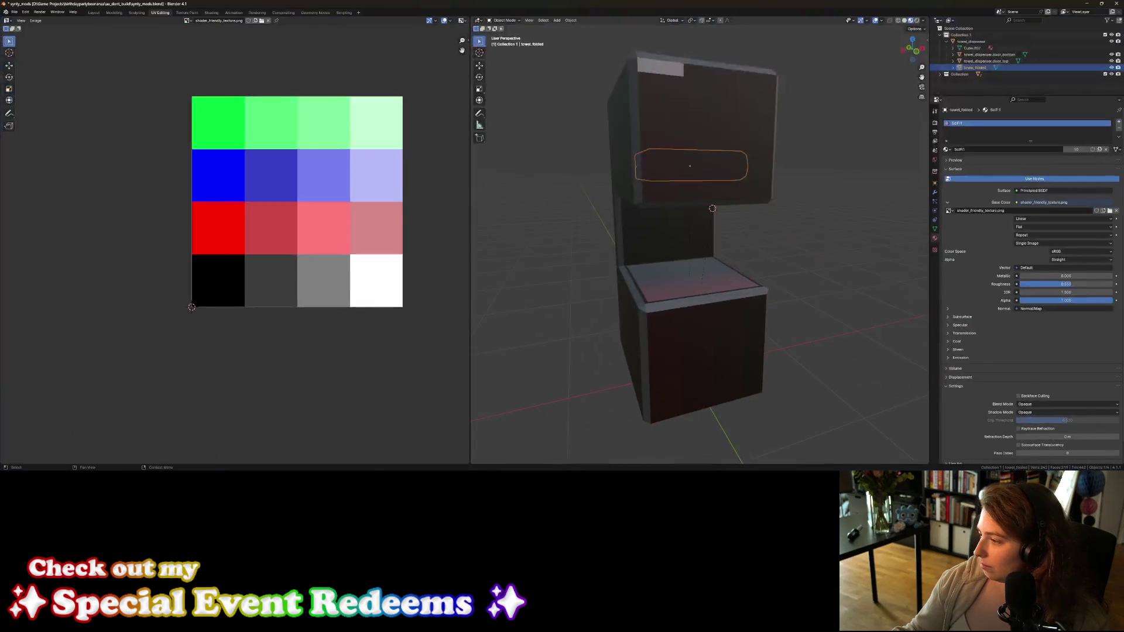
- Return to Godot so the updated towel dispenser model reimports, then switch to File Explorer
key(alt+Tab)
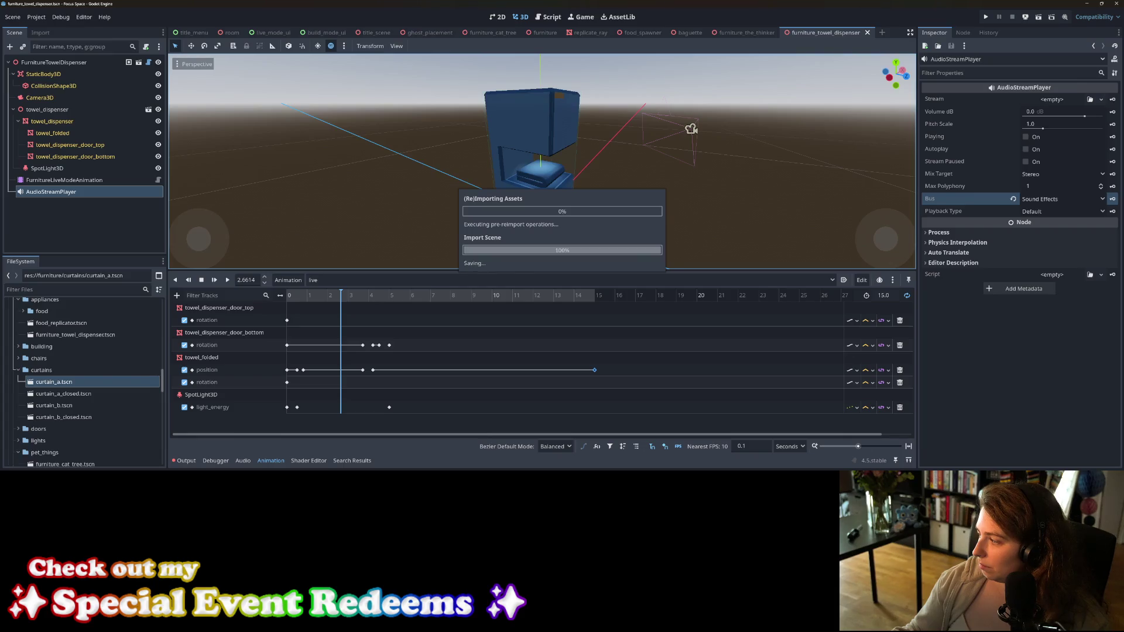
key(alt+Tab)
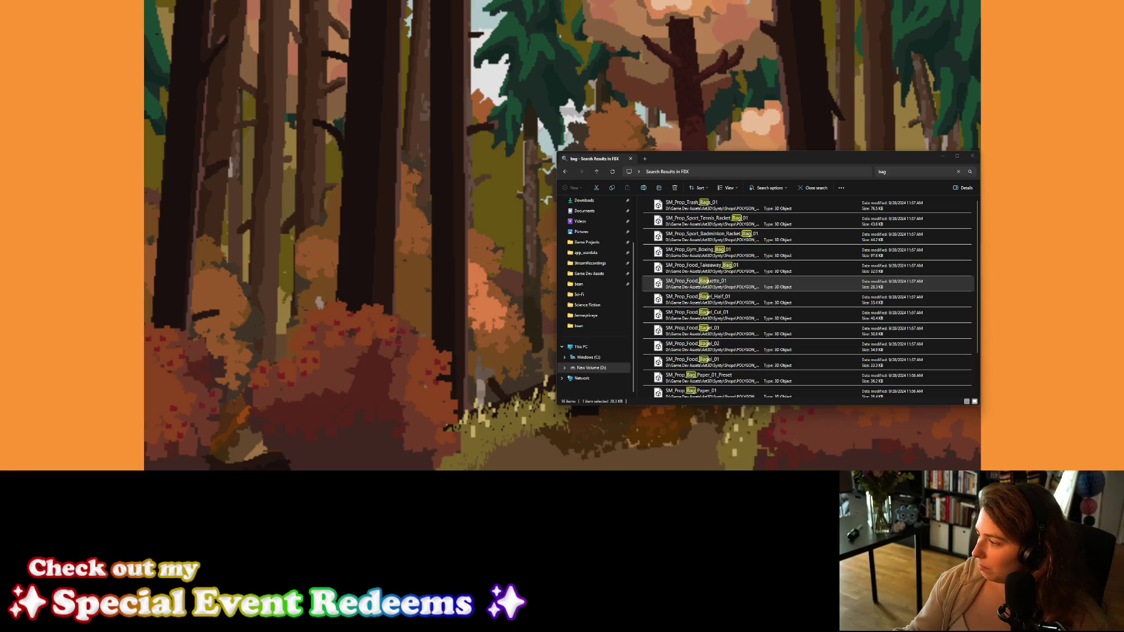
- Move the Game Dev Assets window left and browse SFX > GameDevMarket > pro-sound-collection into its Sci-Fi folder
key(alt+Tab)
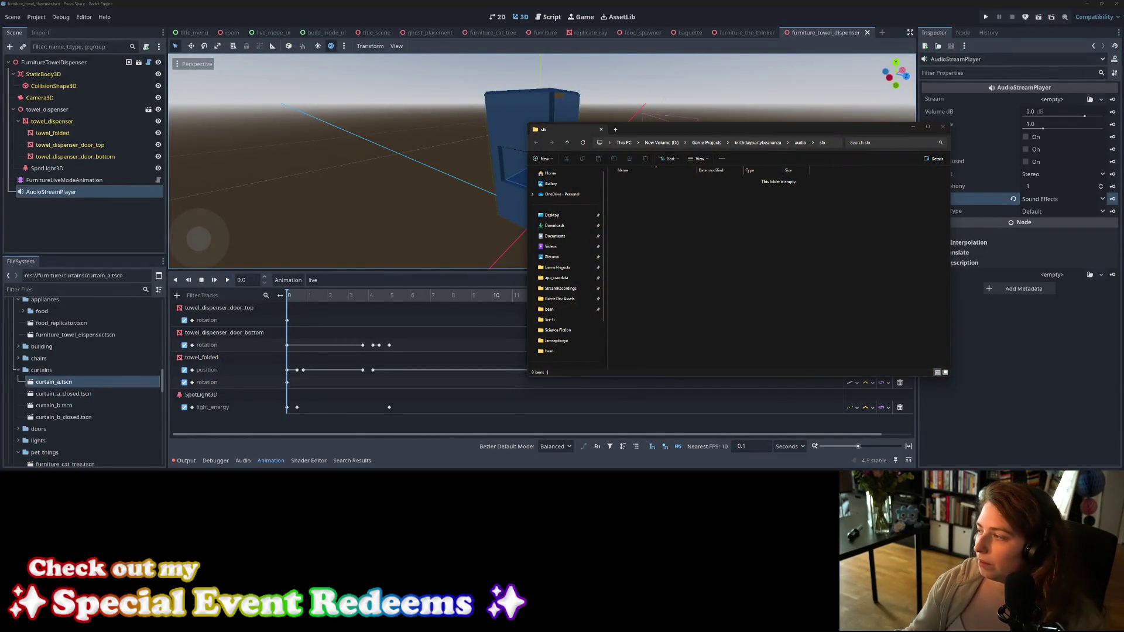
mouse_move(1123, 208)
mouse_down()
mouse_move(940, 207)
mouse_move(315, 149)
mouse_up()
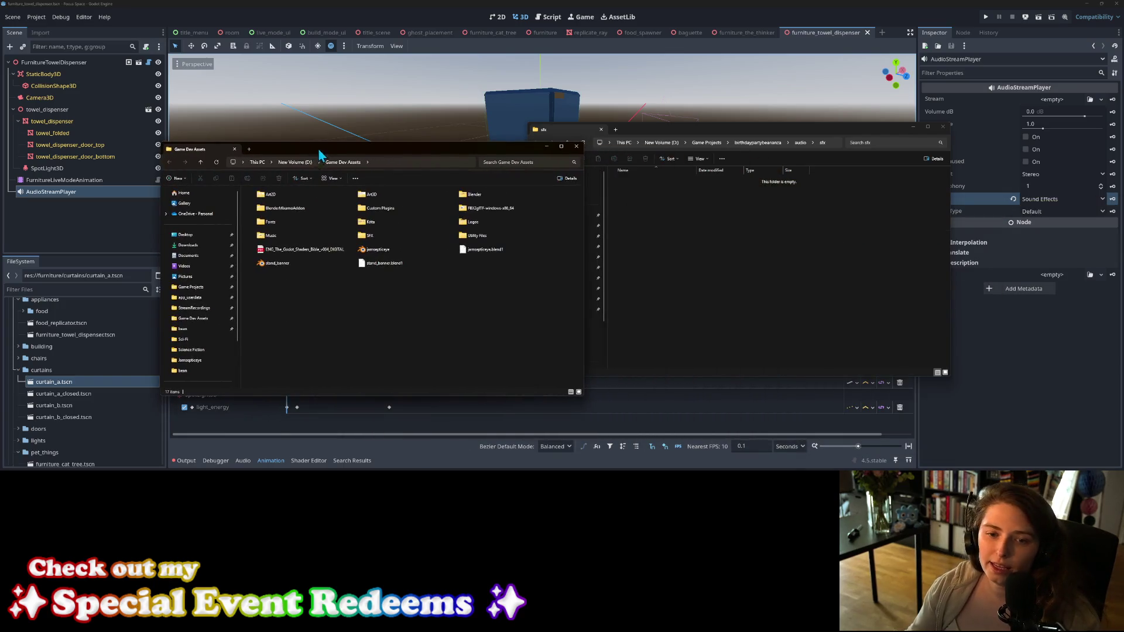
click(376, 233)
double_click(376, 233)
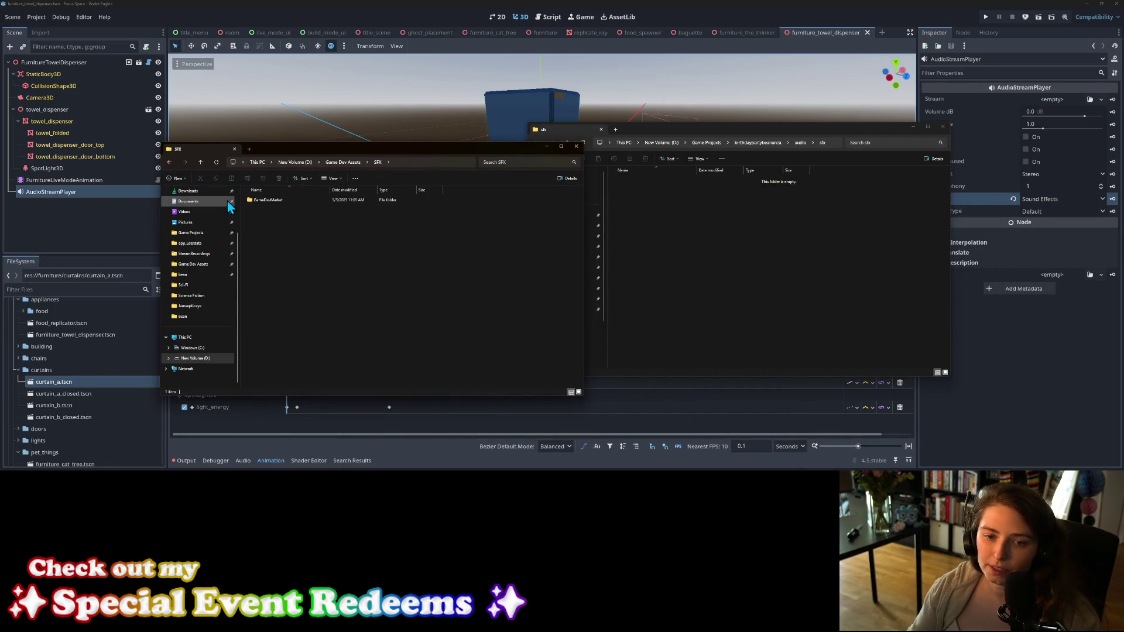
double_click(279, 201)
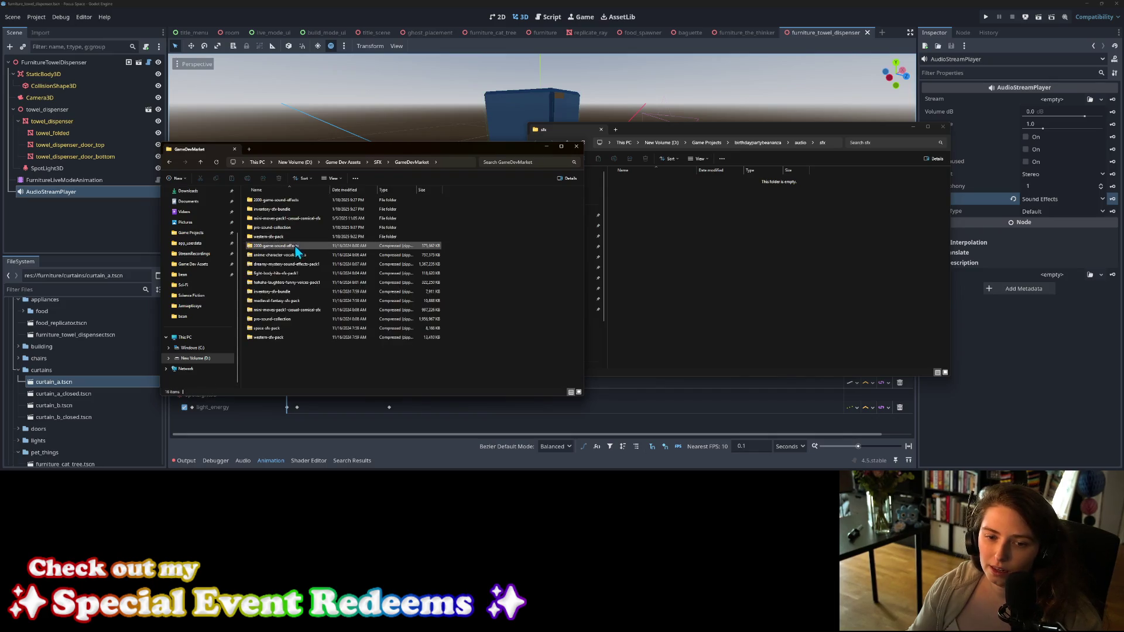
double_click(272, 228)
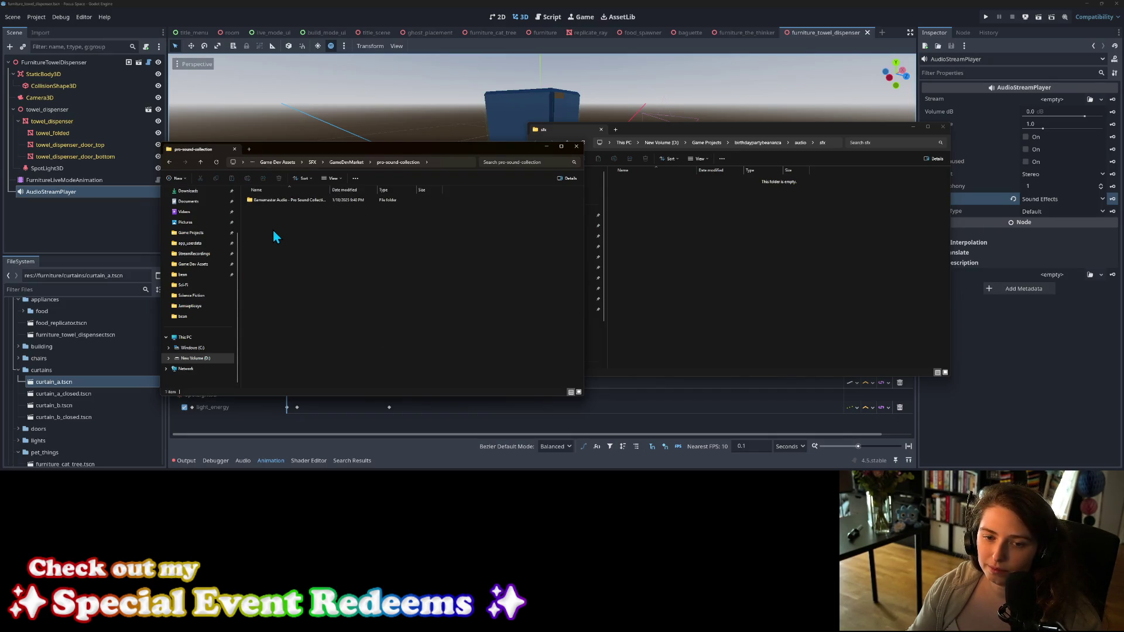
double_click(282, 201)
scroll(265, 321, down, 5)
double_click(280, 267)
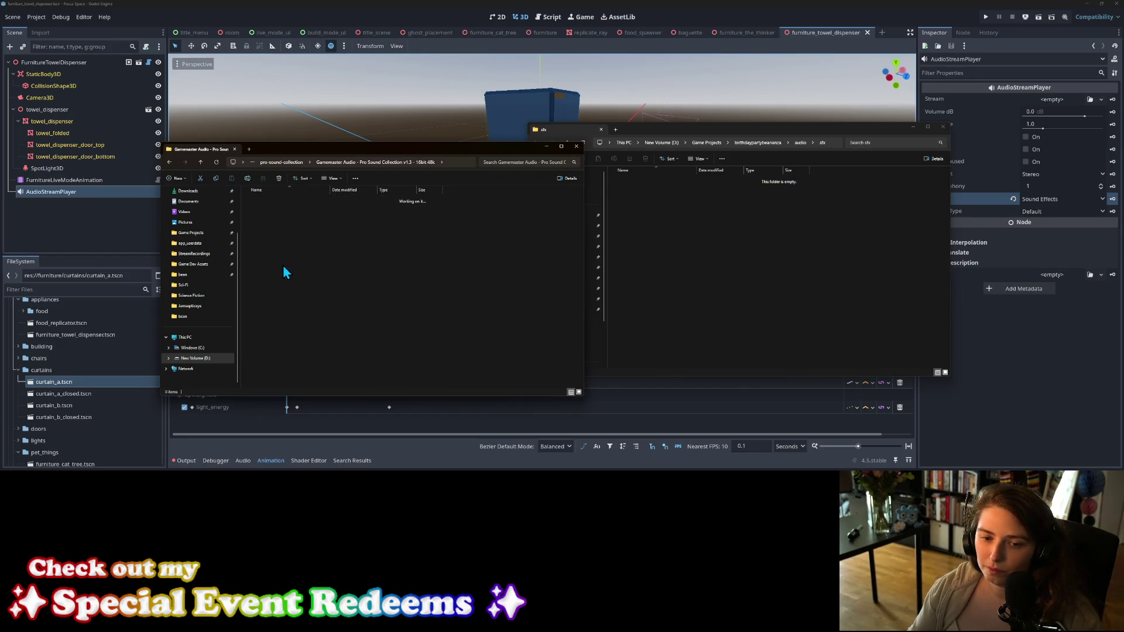
scroll(302, 265, down, 10)
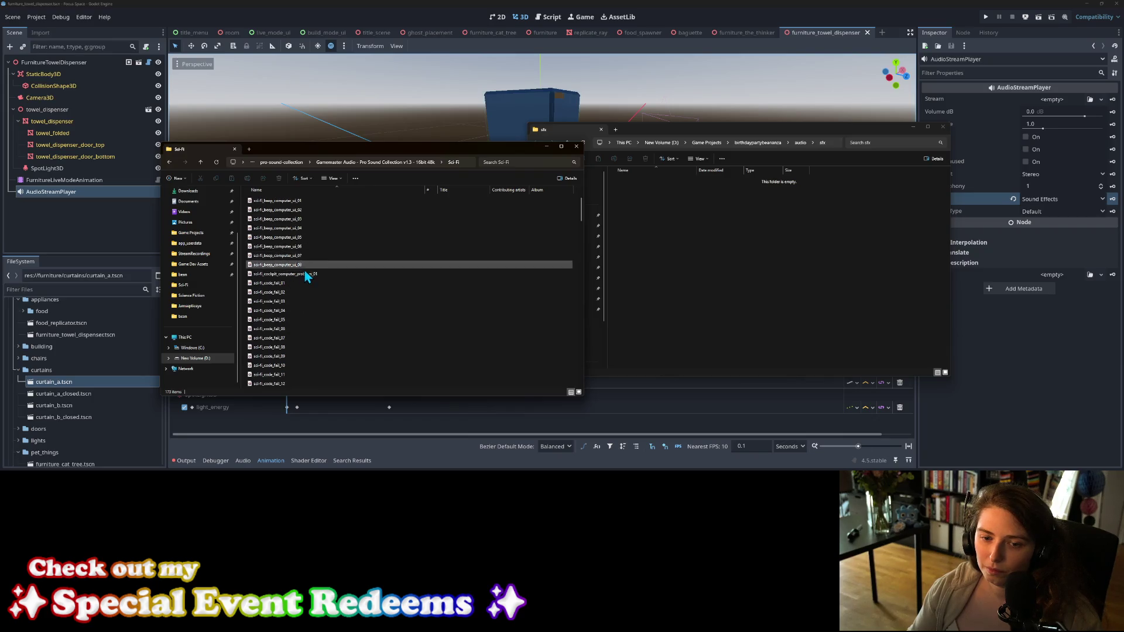
scroll(304, 292, up, 2)
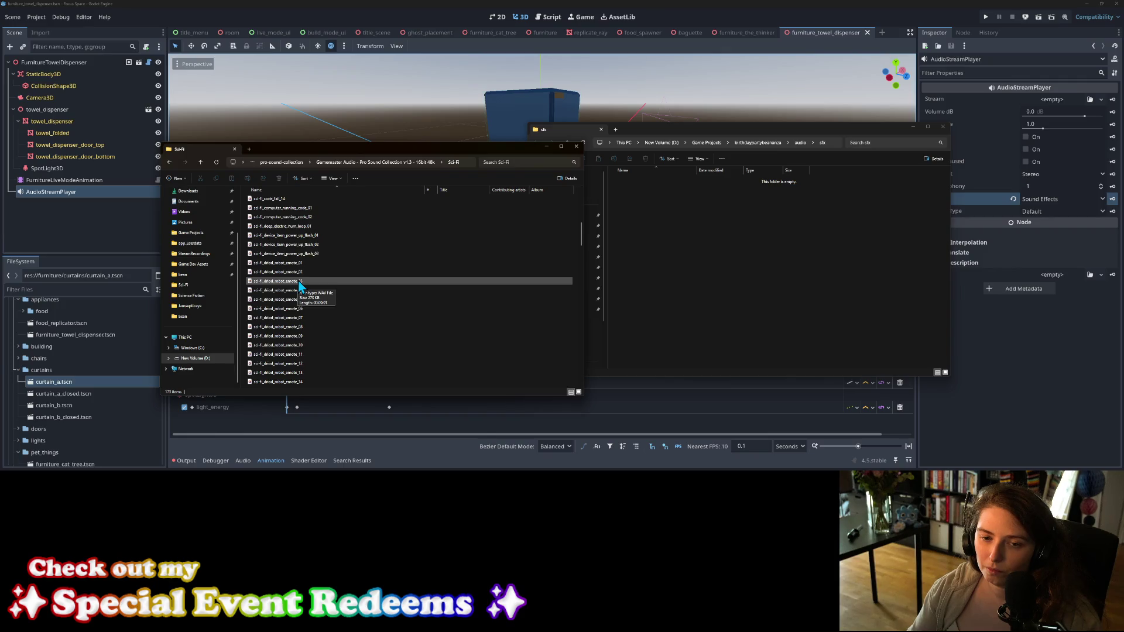
scroll(297, 281, down, 10)
scroll(310, 305, down, 8)
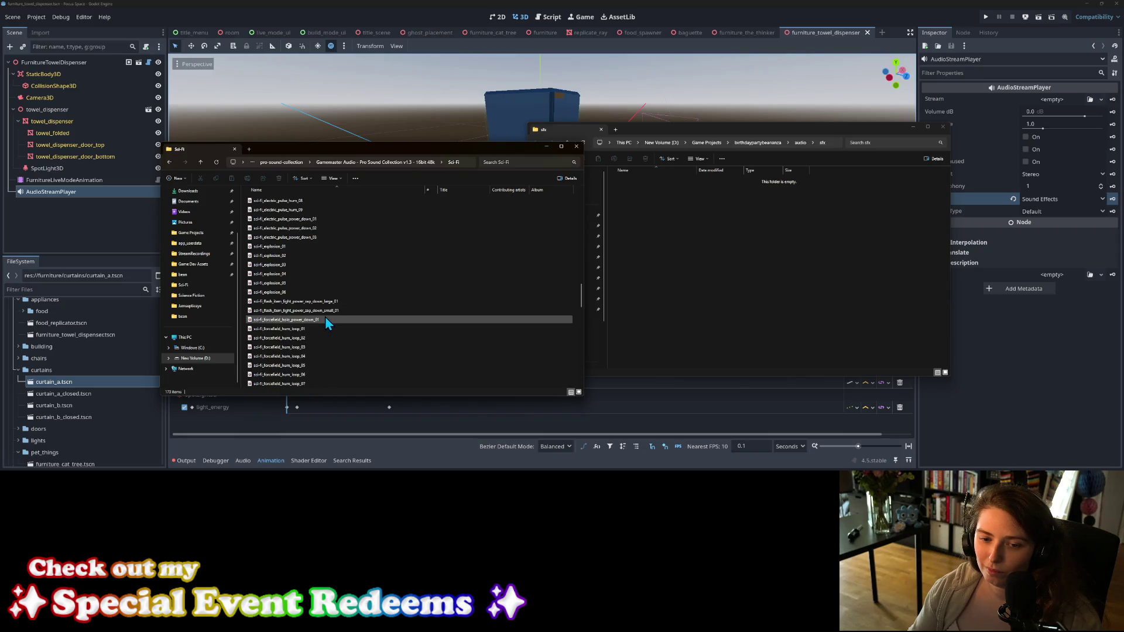
scroll(325, 317, down, 5)
scroll(324, 316, down, 7)
scroll(325, 316, down, 5)
scroll(325, 314, down, 5)
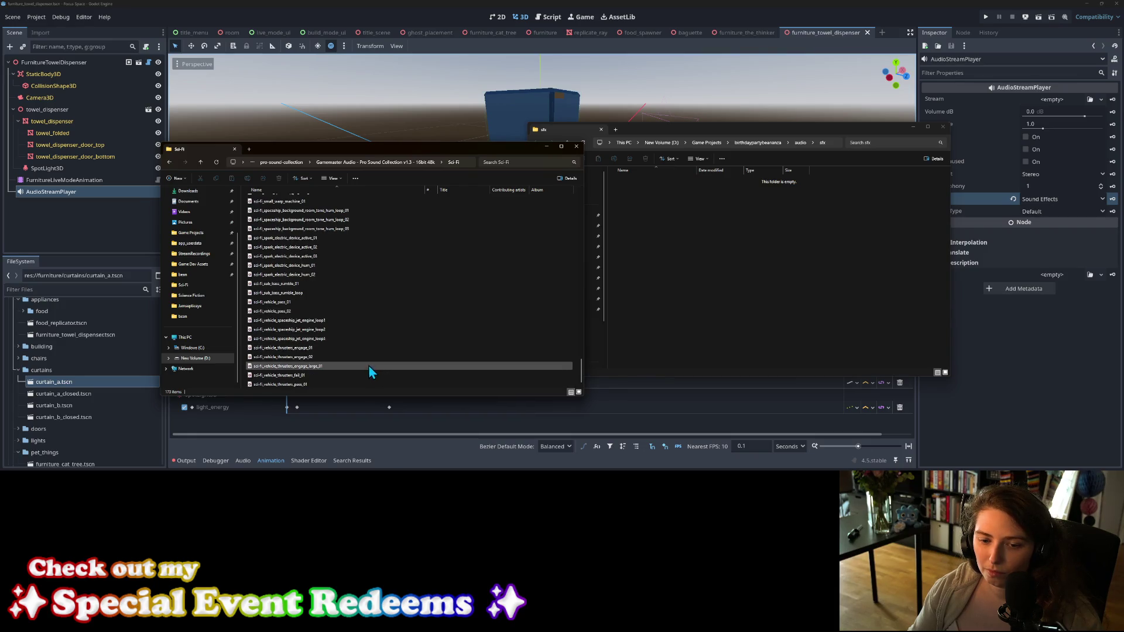
click(401, 161)
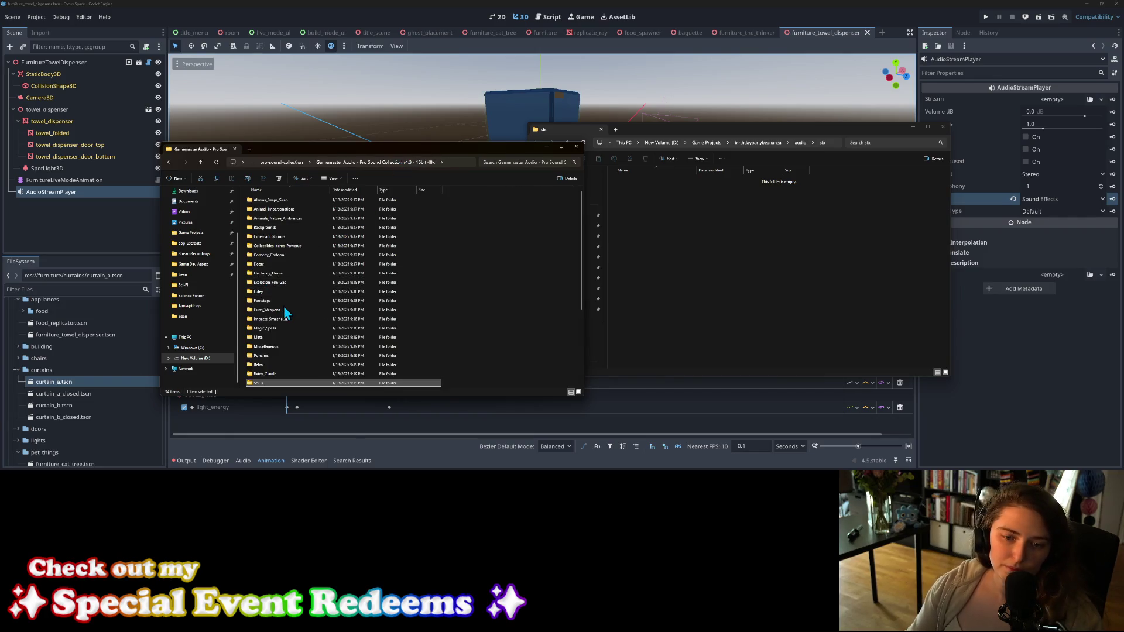
scroll(275, 301, down, 2)
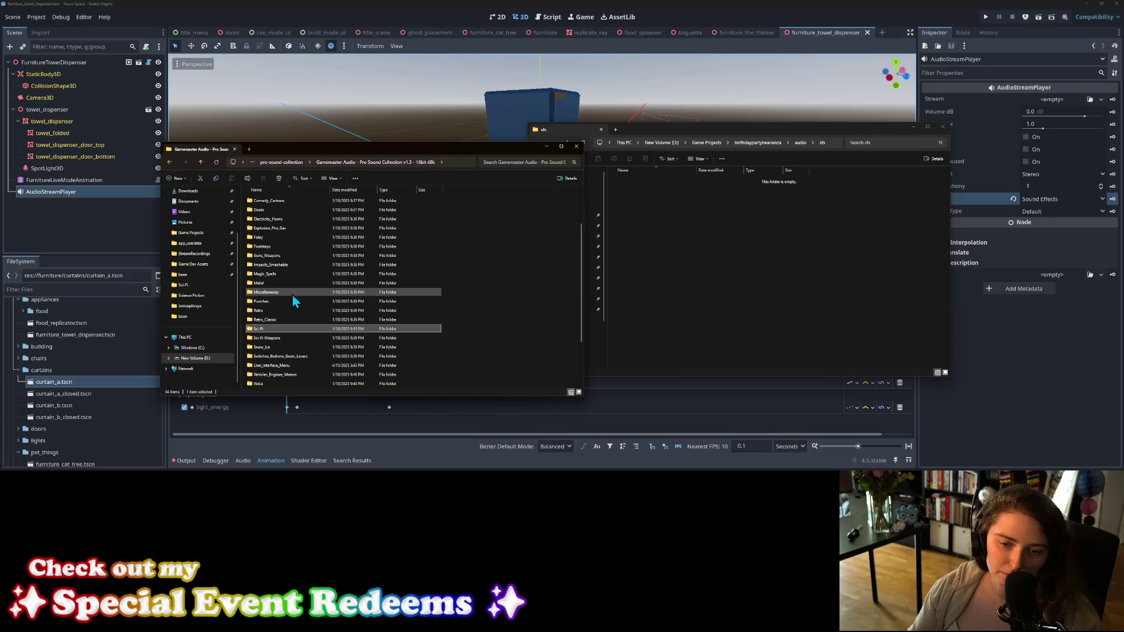
scroll(319, 313, down, 2)
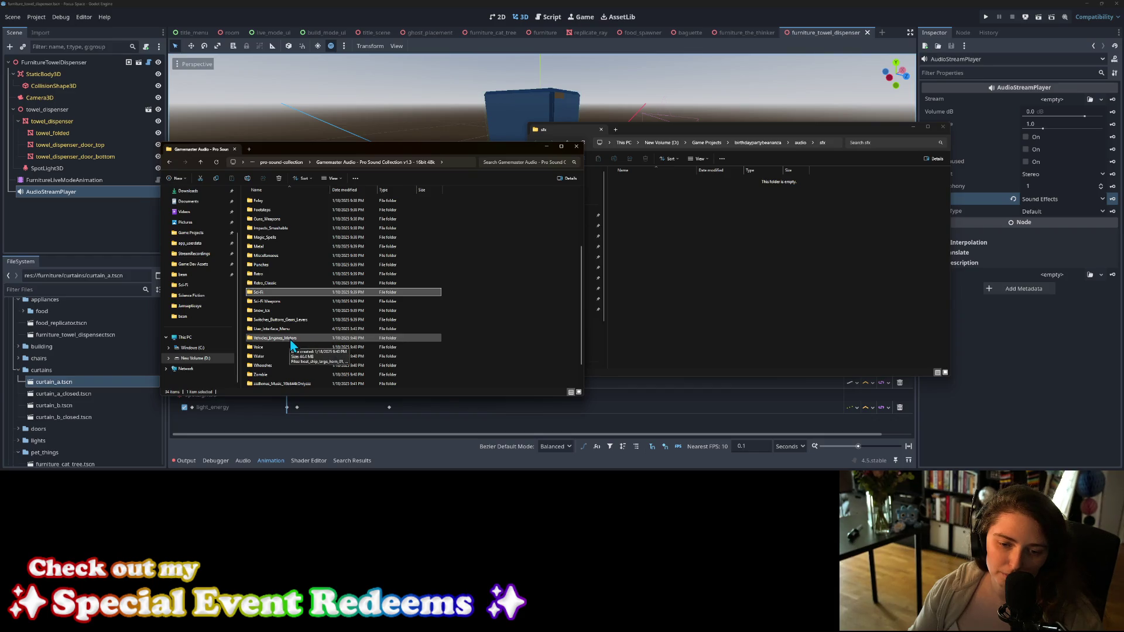
double_click(275, 366)
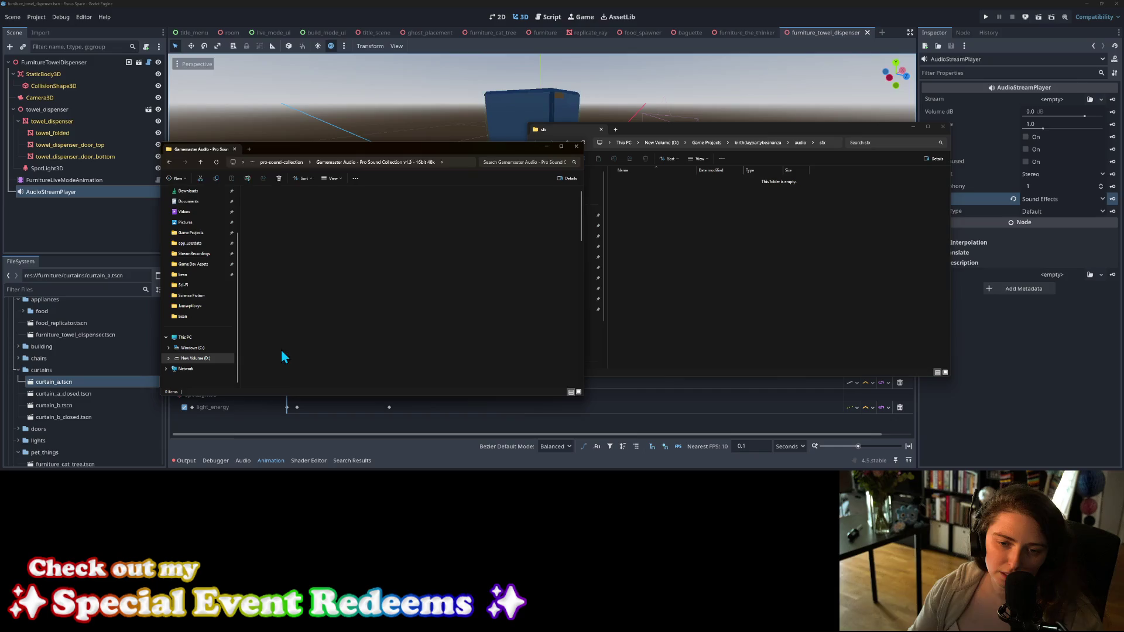
scroll(320, 341, down, 7)
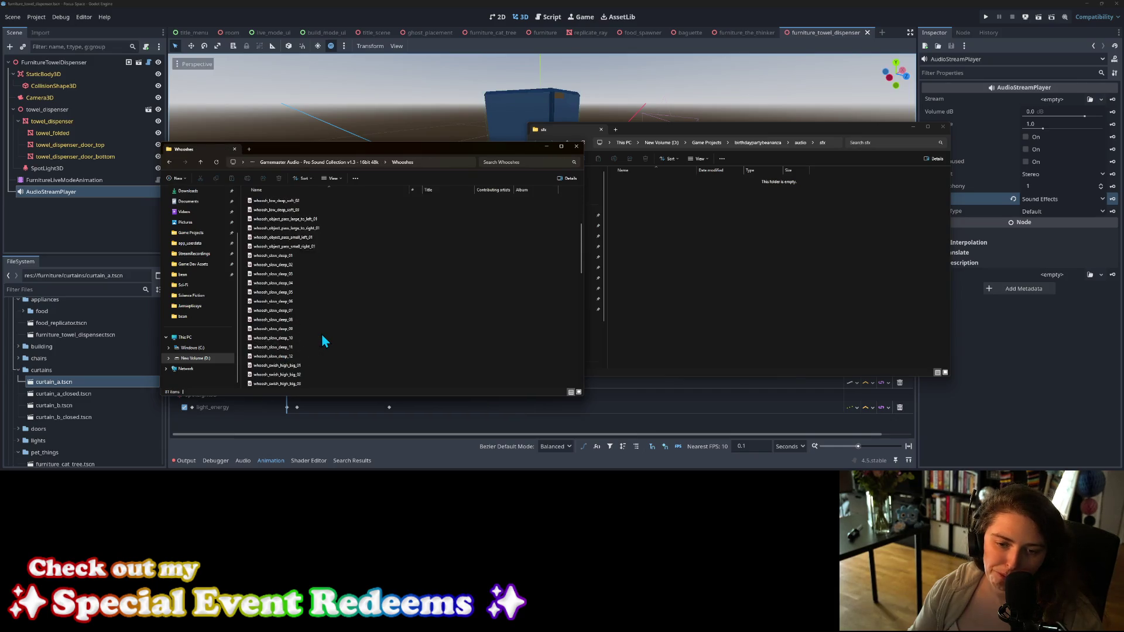
scroll(323, 341, down, 10)
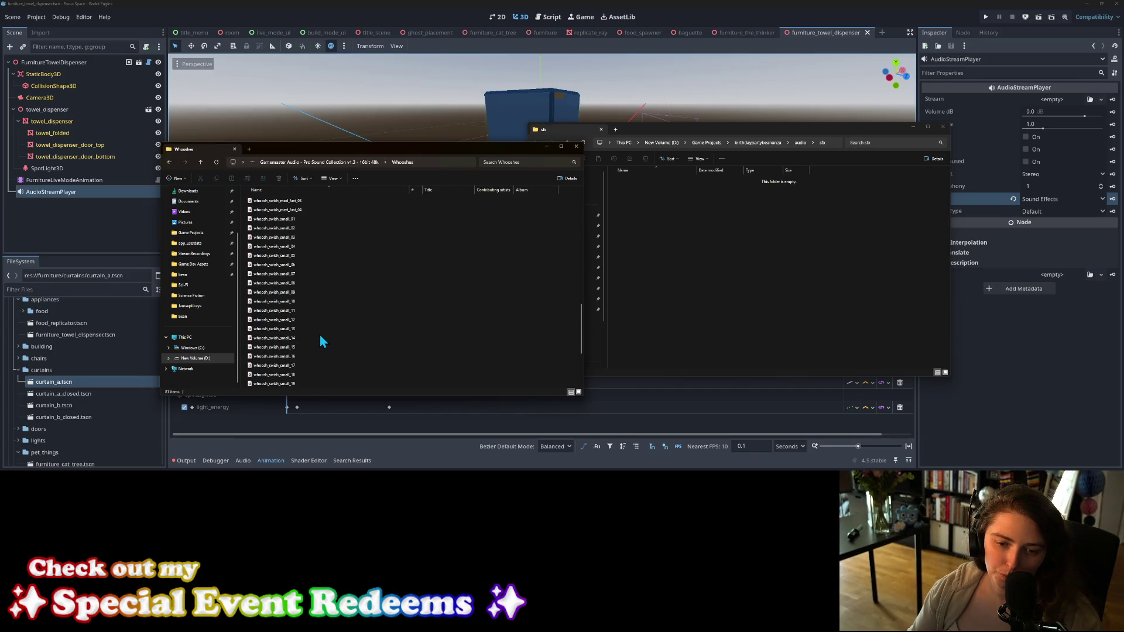
scroll(320, 342, down, 1)
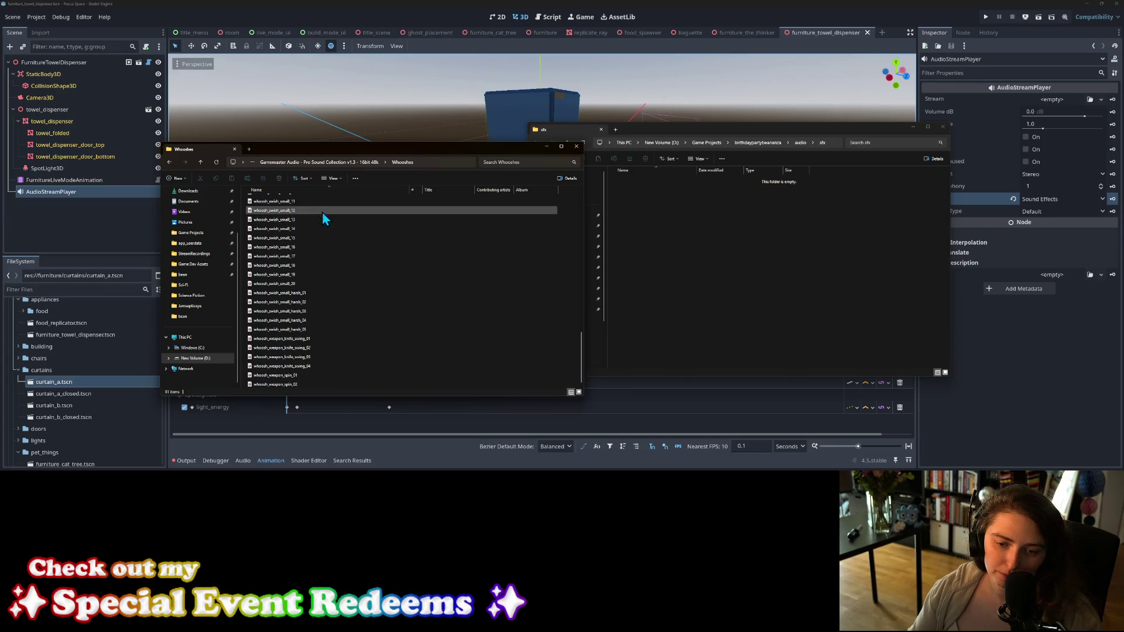
click(332, 163)
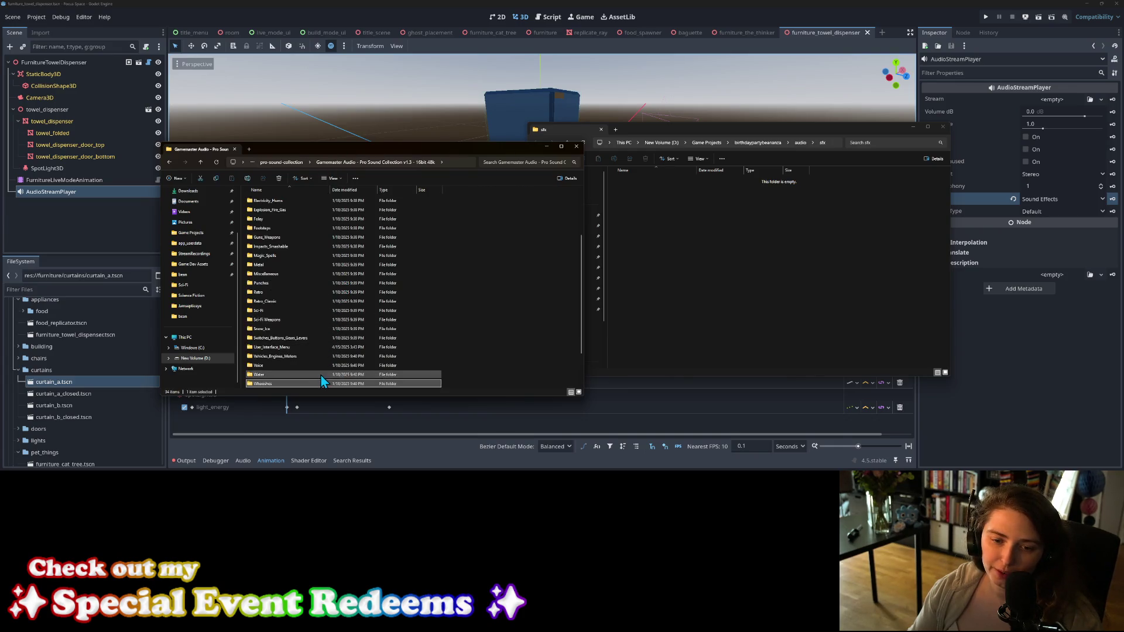
scroll(317, 367, down, 1)
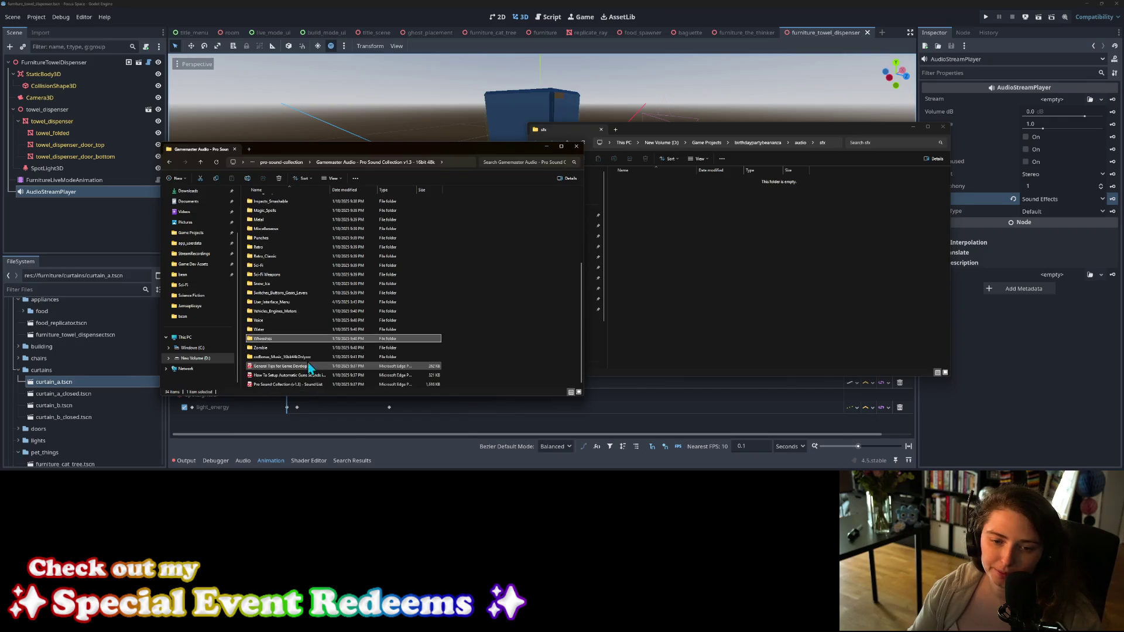
double_click(280, 310)
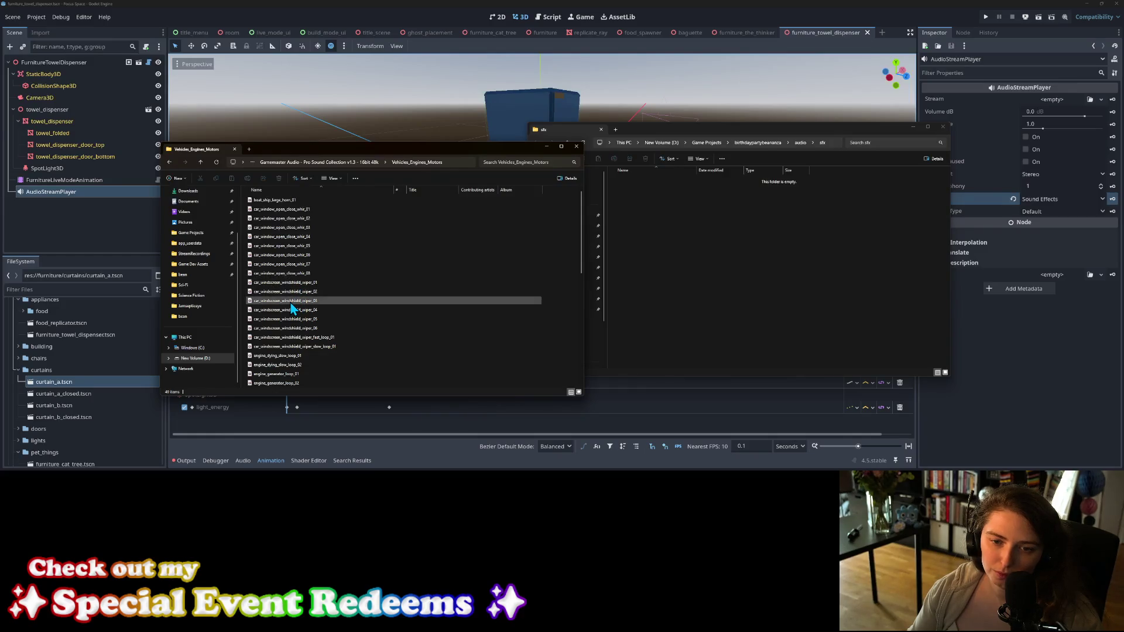
- Return to the top of the sound collection and look inside Electricity_Hums
scroll(380, 330, down, 5)
scroll(416, 328, down, 2)
scroll(425, 332, down, 3)
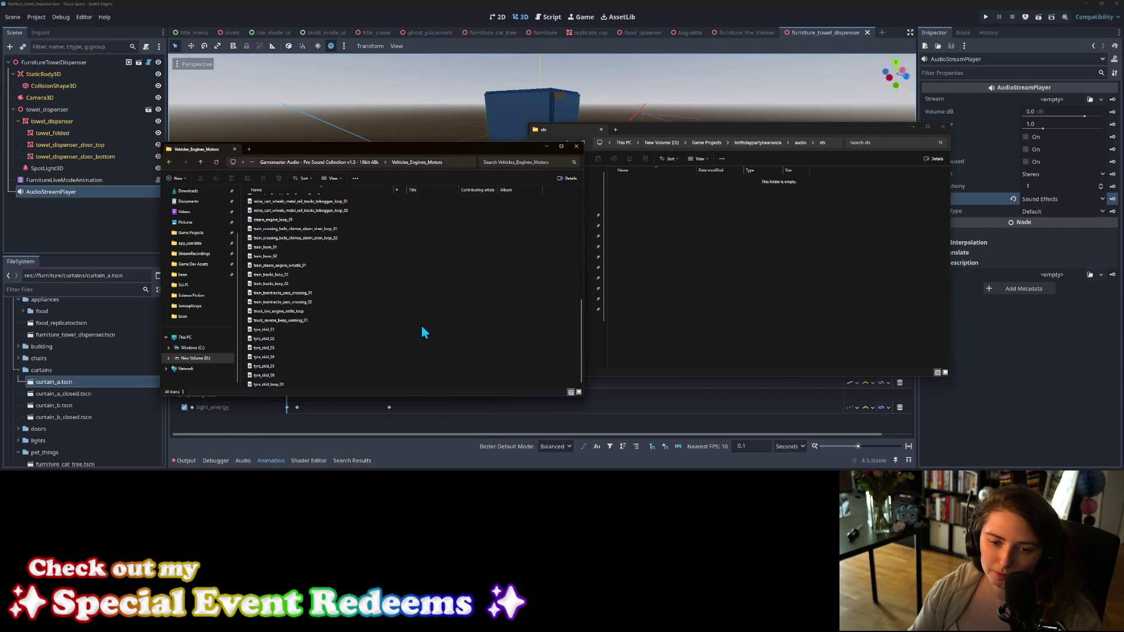
click(353, 164)
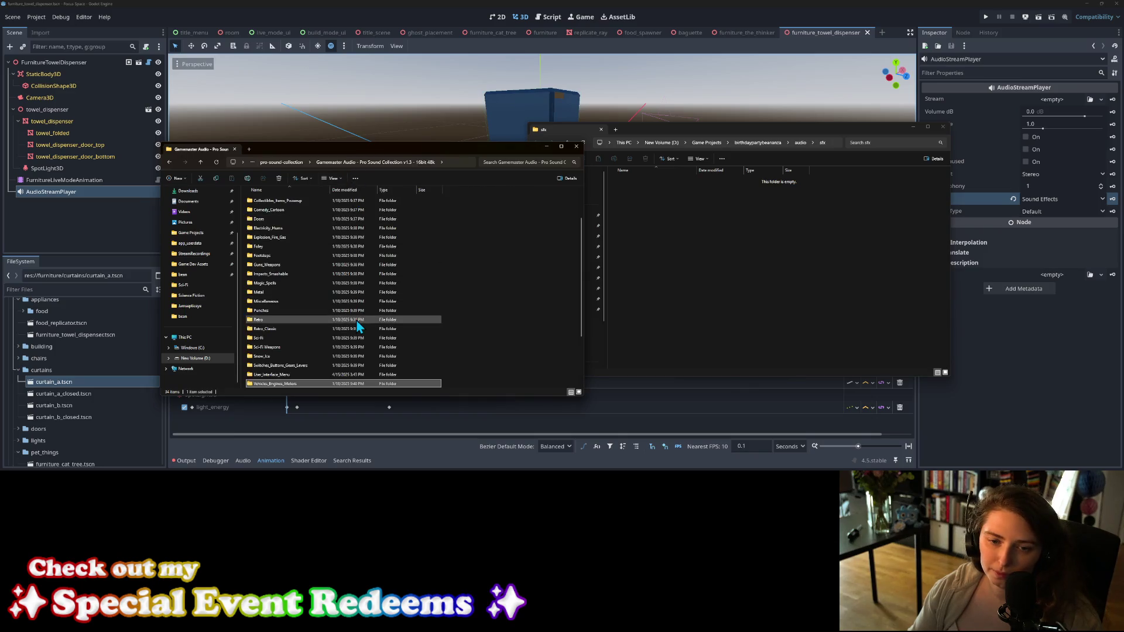
double_click(302, 228)
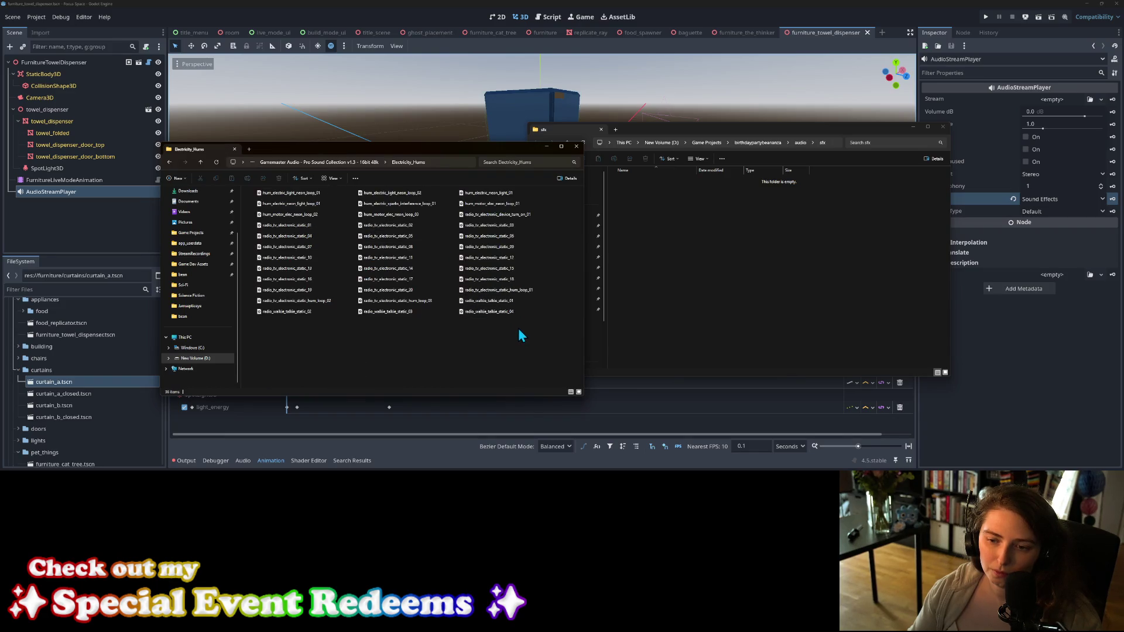
click(353, 163)
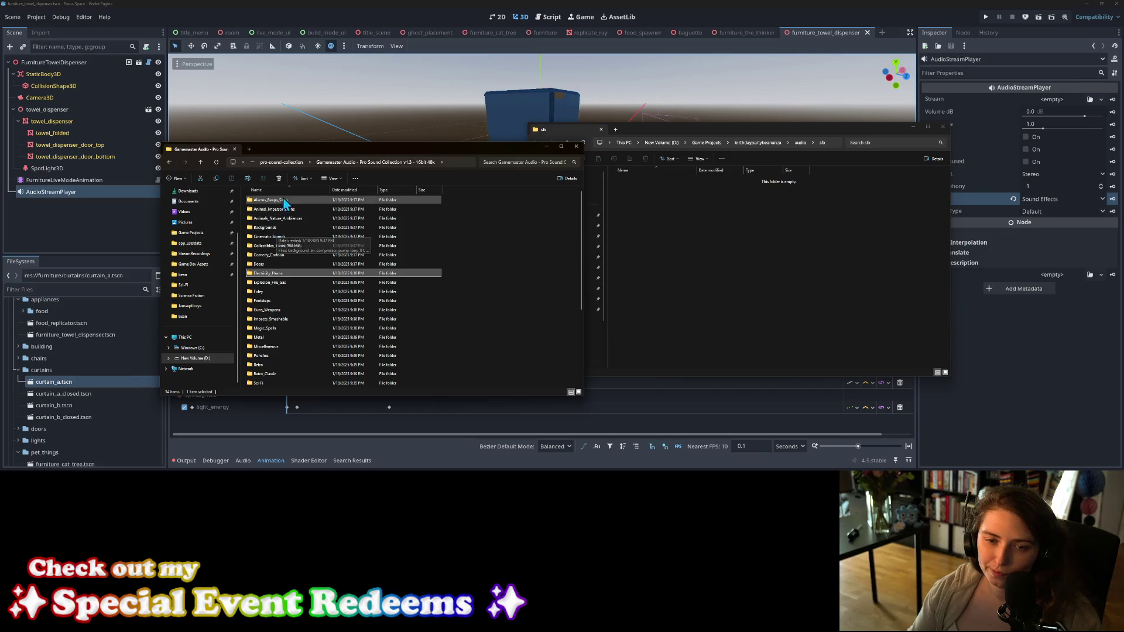
- Look inside Impacts_Smashable, then open the Miscellaneous folder
double_click(281, 319)
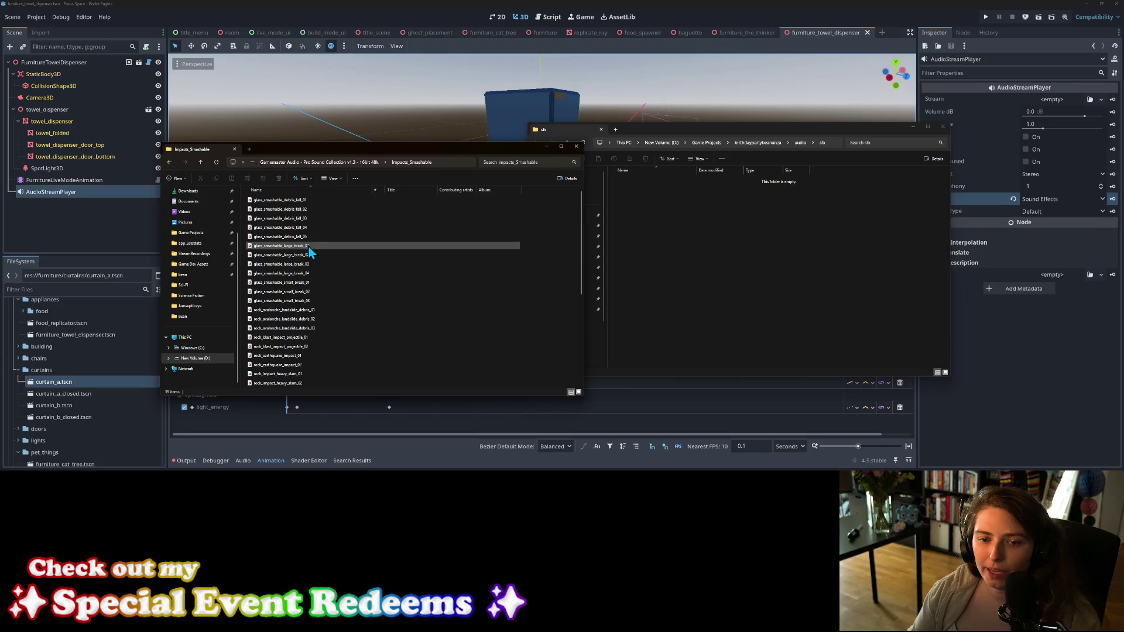
scroll(326, 276, down, 6)
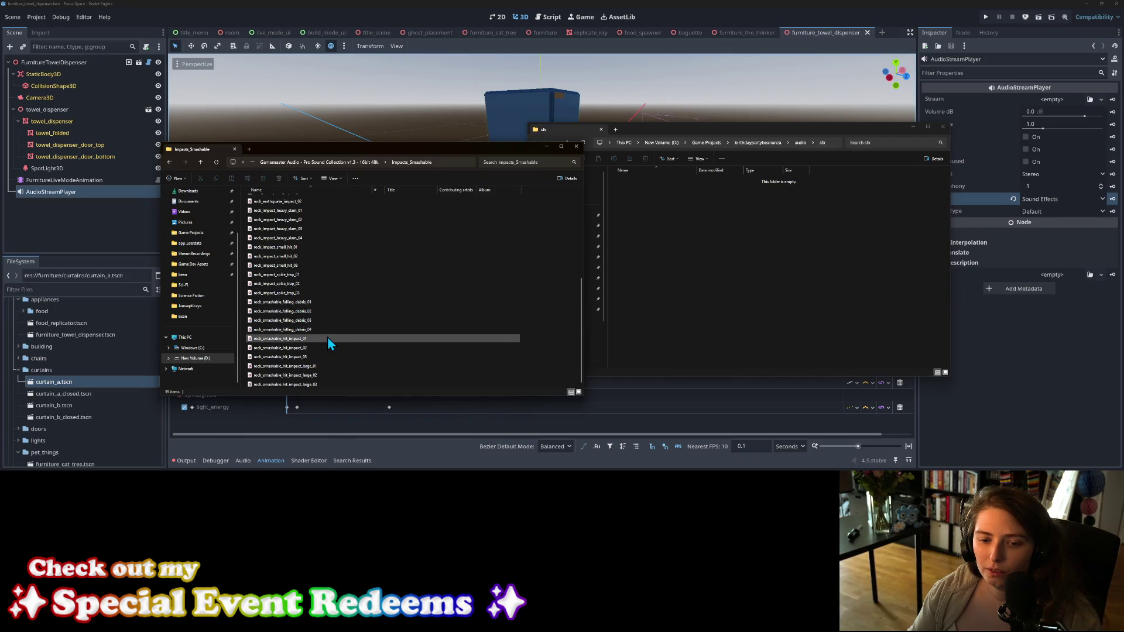
click(364, 165)
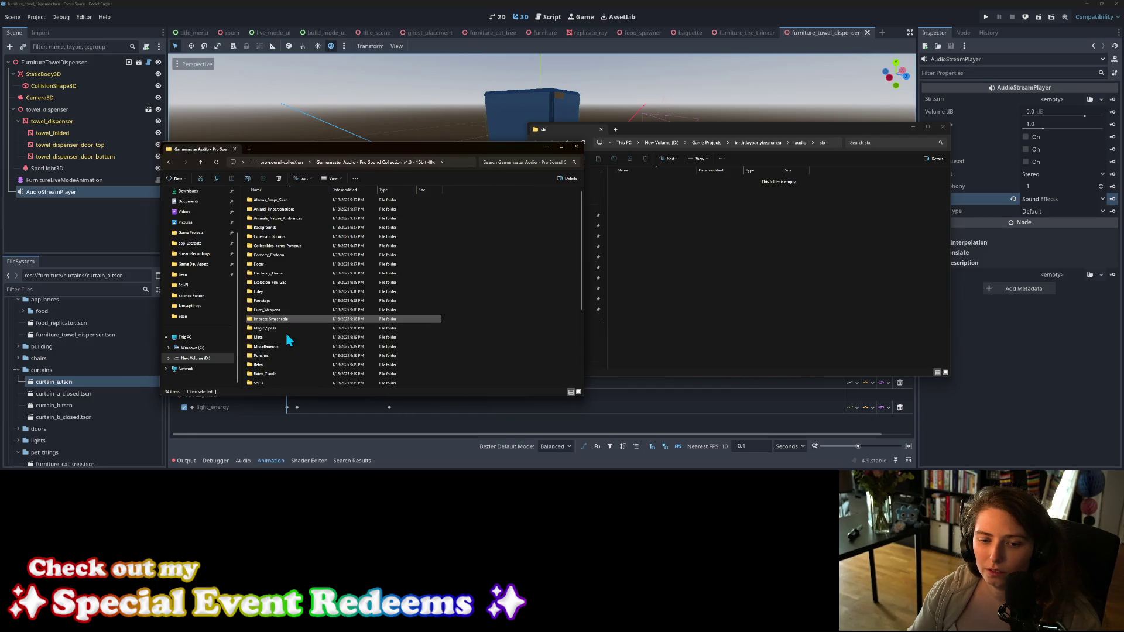
scroll(290, 329, down, 2)
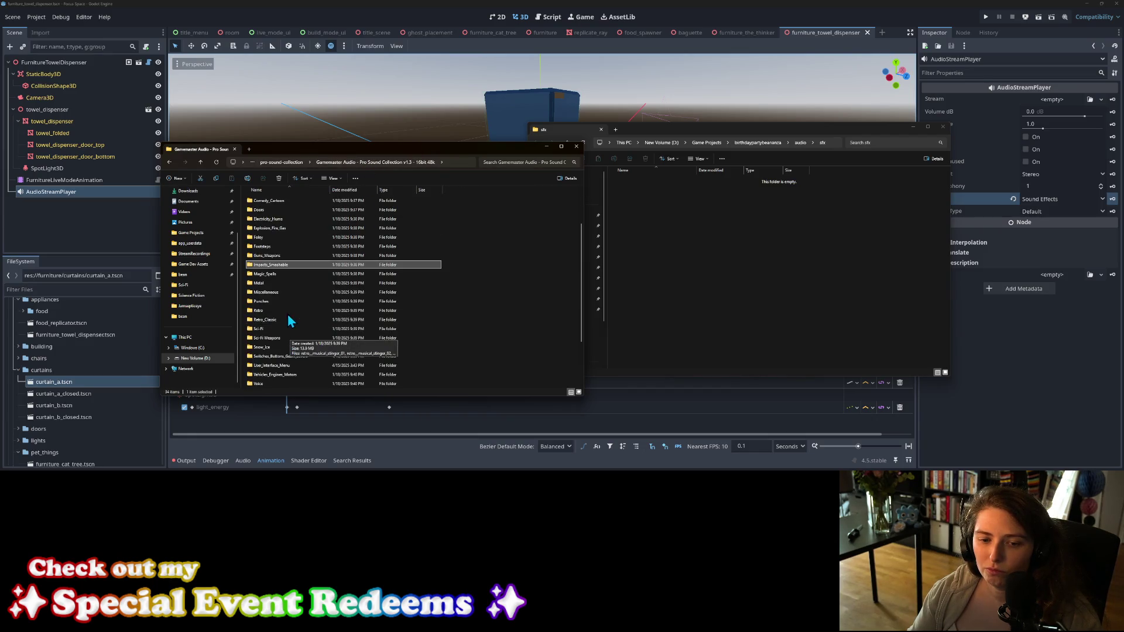
double_click(286, 293)
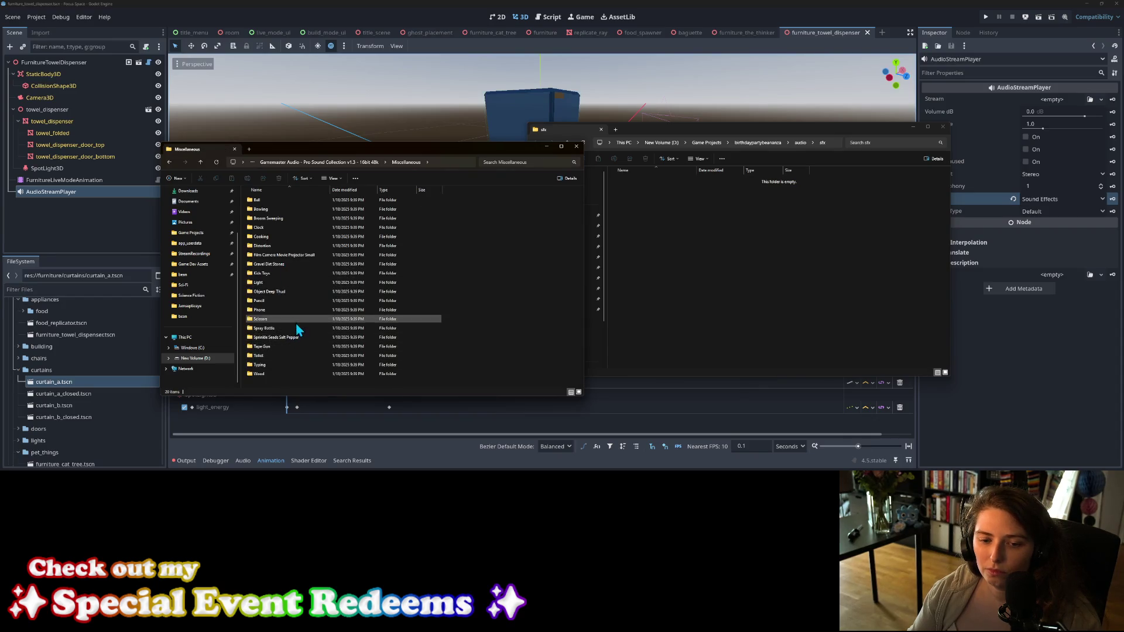
- Open Object Deep Thud and play impact_deep_thud_bounce_01 through 04
double_click(285, 291)
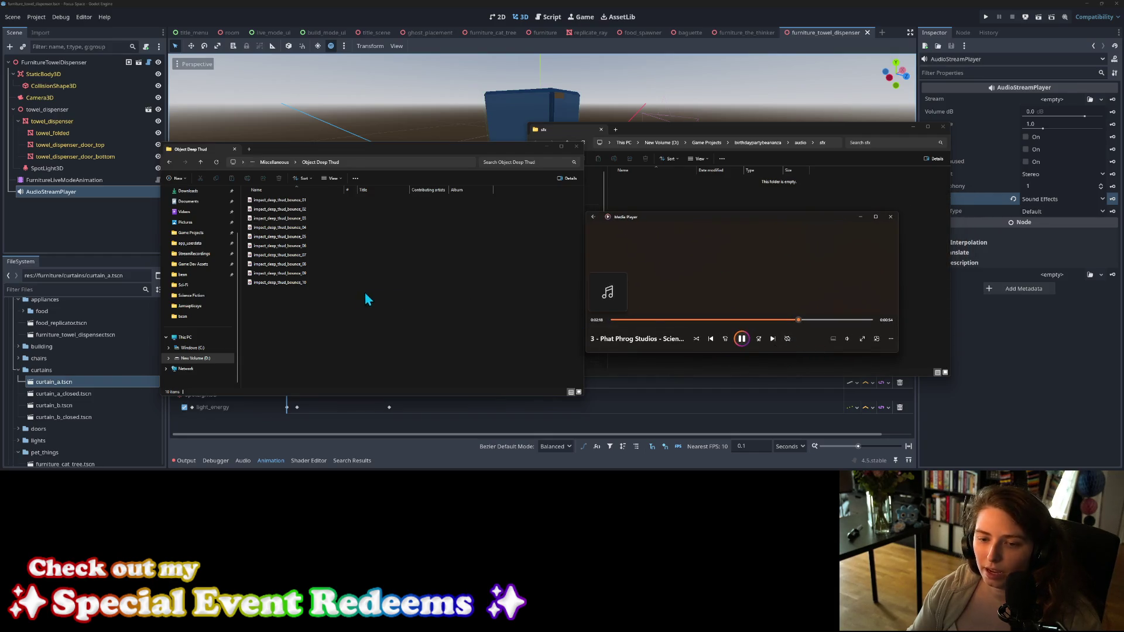
double_click(301, 201)
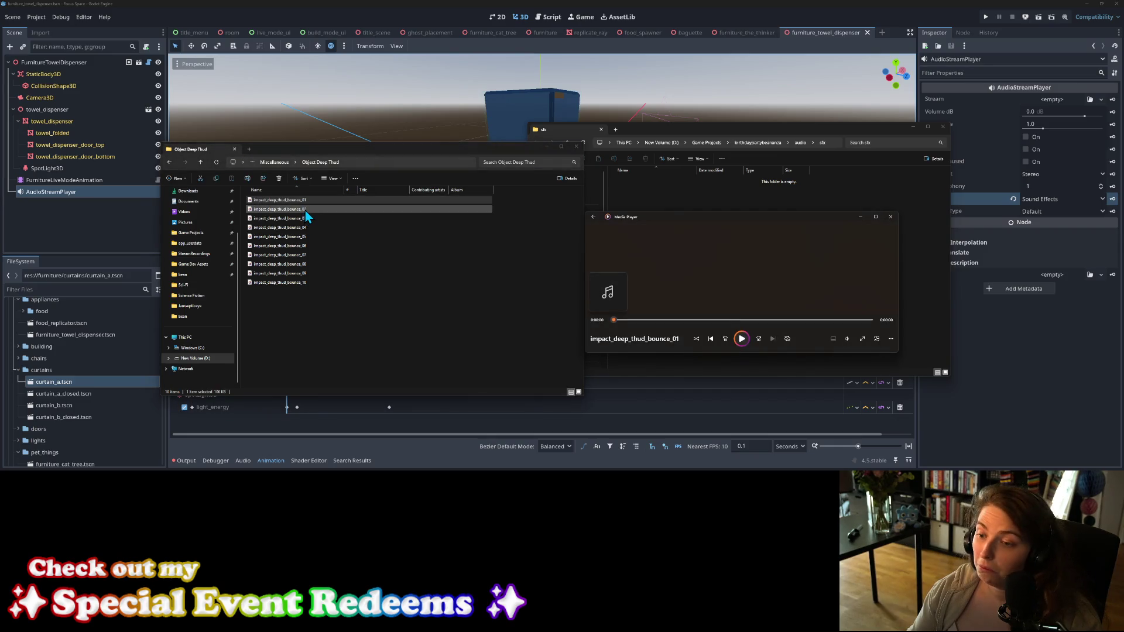
click(304, 211)
double_click(306, 211)
click(308, 219)
double_click(306, 220)
click(309, 228)
double_click(310, 230)
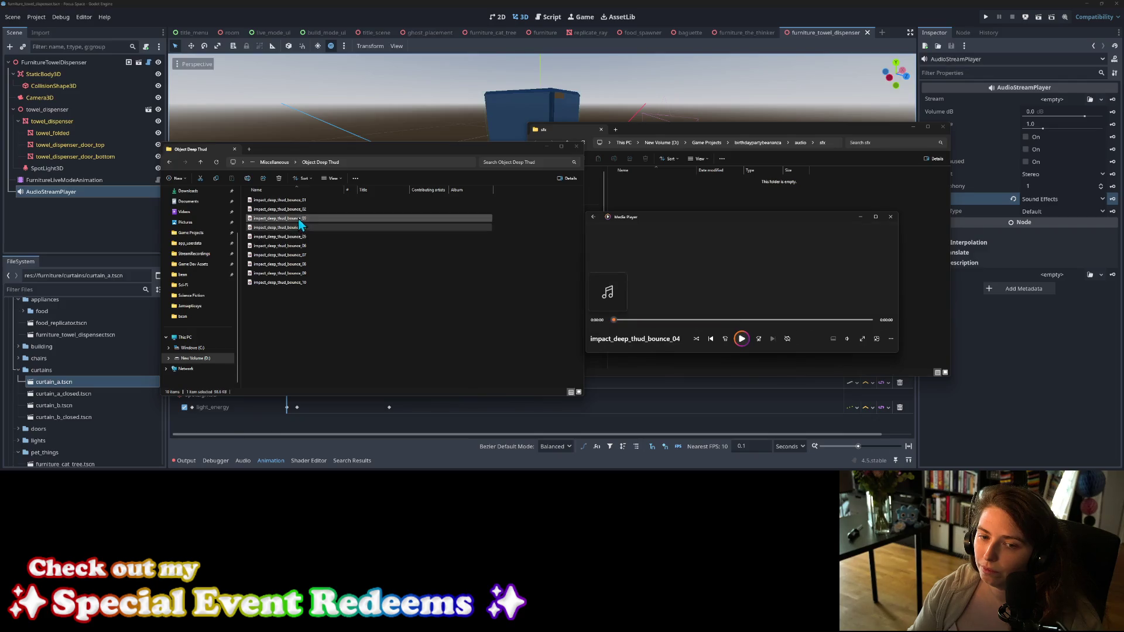
- Paste impact_deep_thud_bounce_01 into the project's audio\sfx folder
click(302, 201)
click(697, 193)
key(ctrl+v)
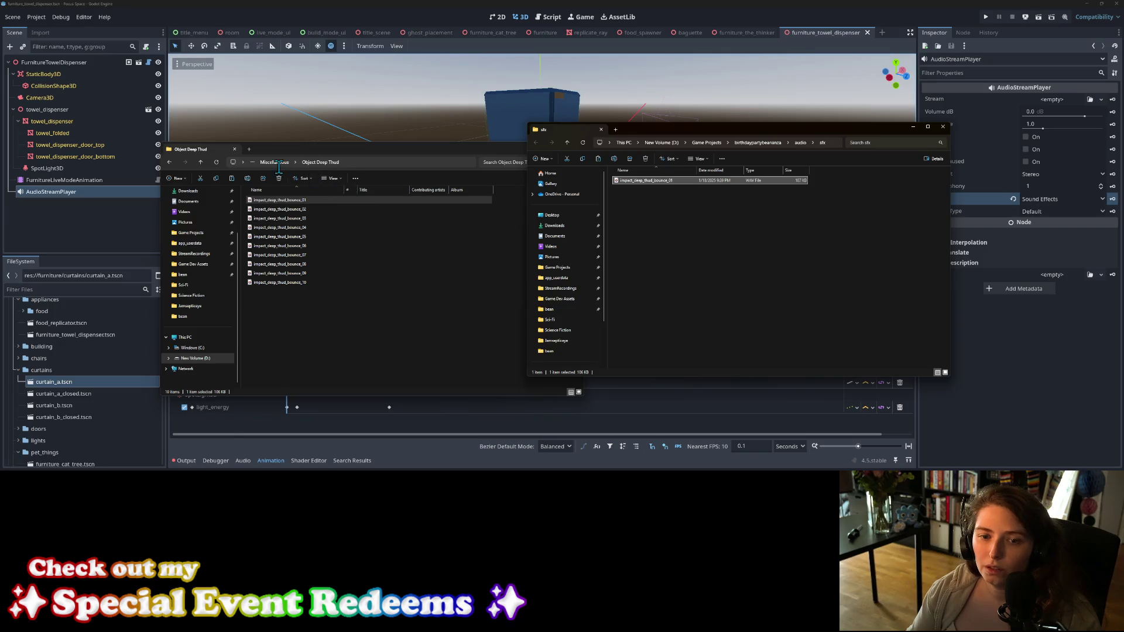
click(279, 168)
click(401, 264)
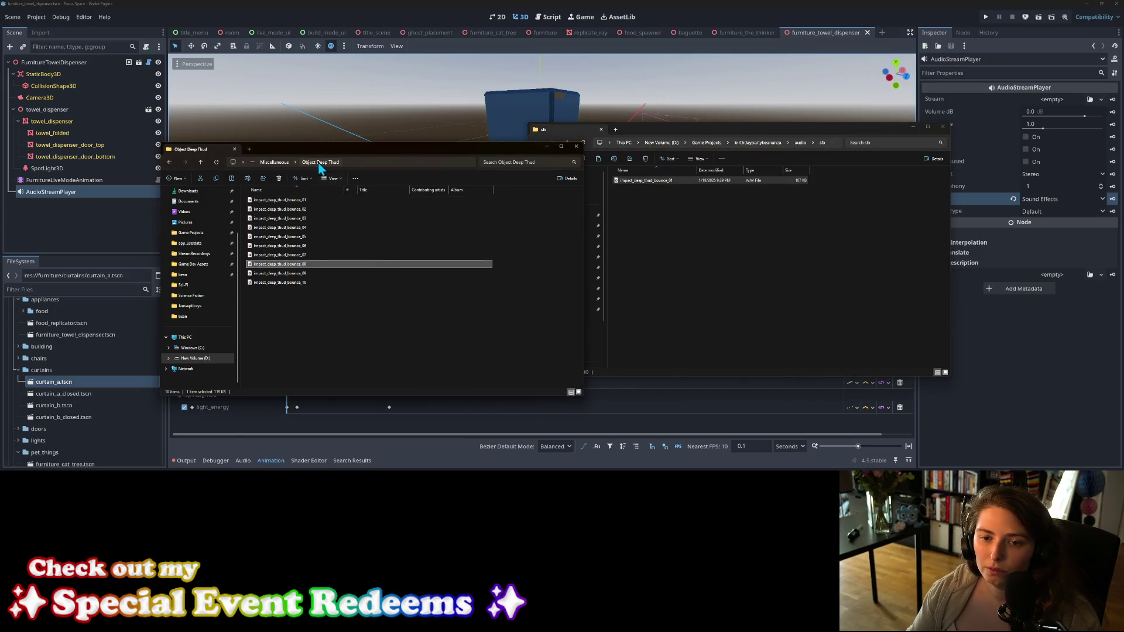
- Browse the Distortion and Bowling folders, then go back to the collection top
click(274, 162)
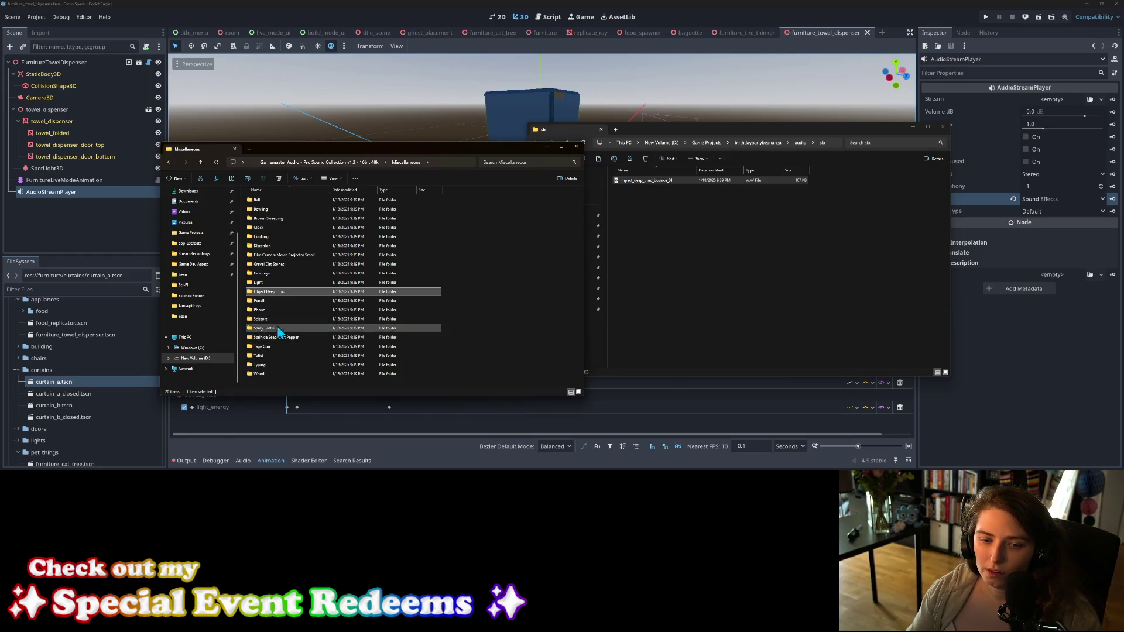
double_click(269, 247)
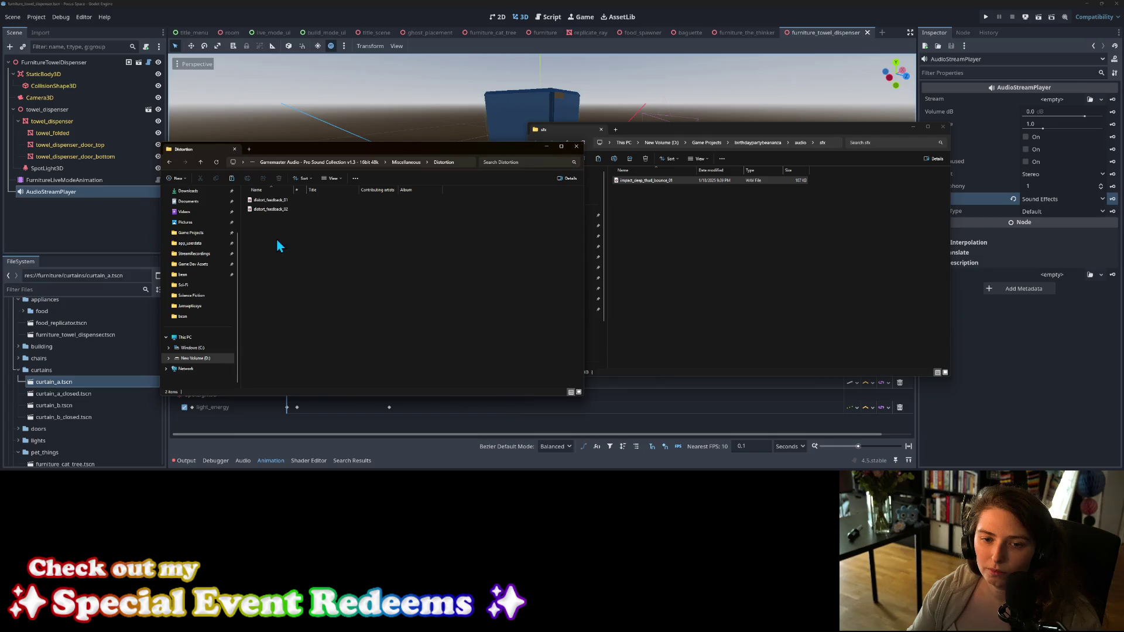
click(411, 162)
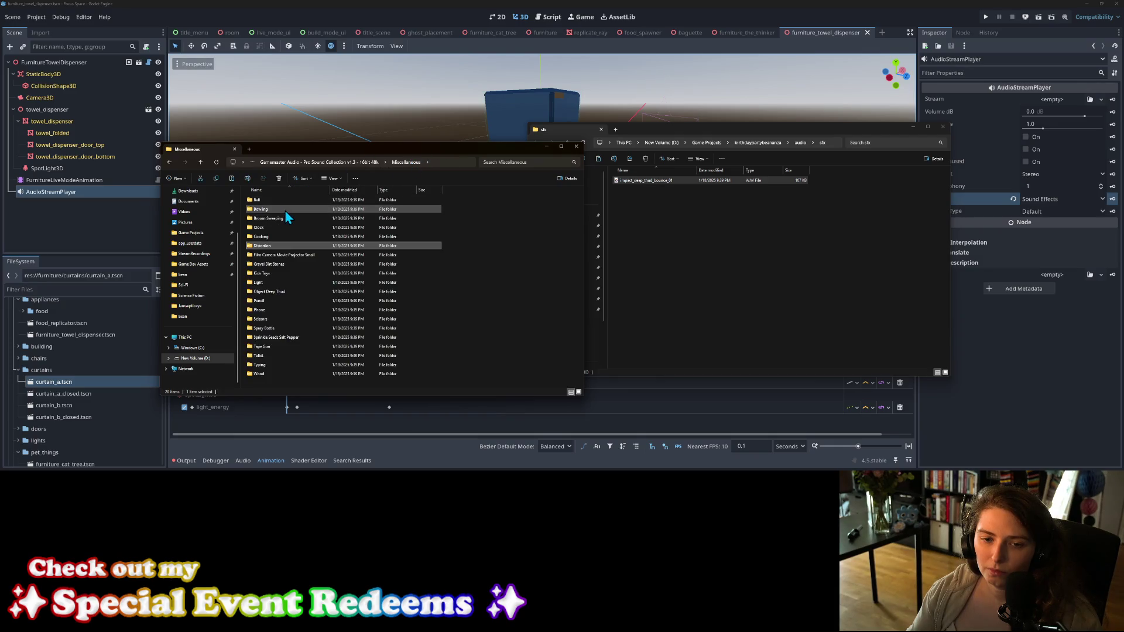
double_click(285, 210)
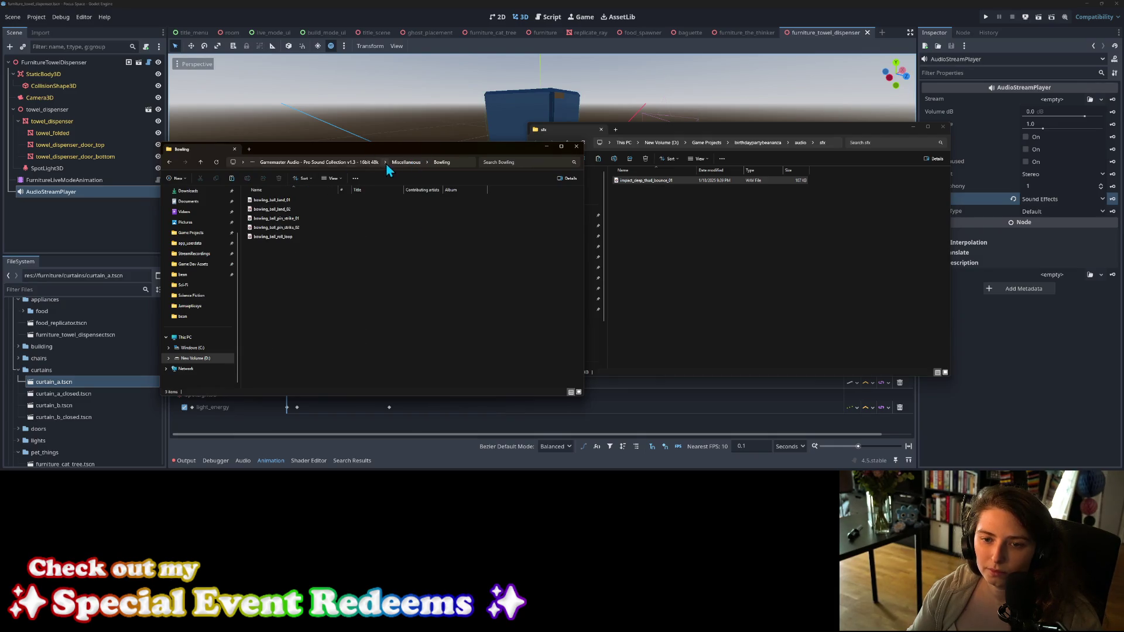
click(403, 163)
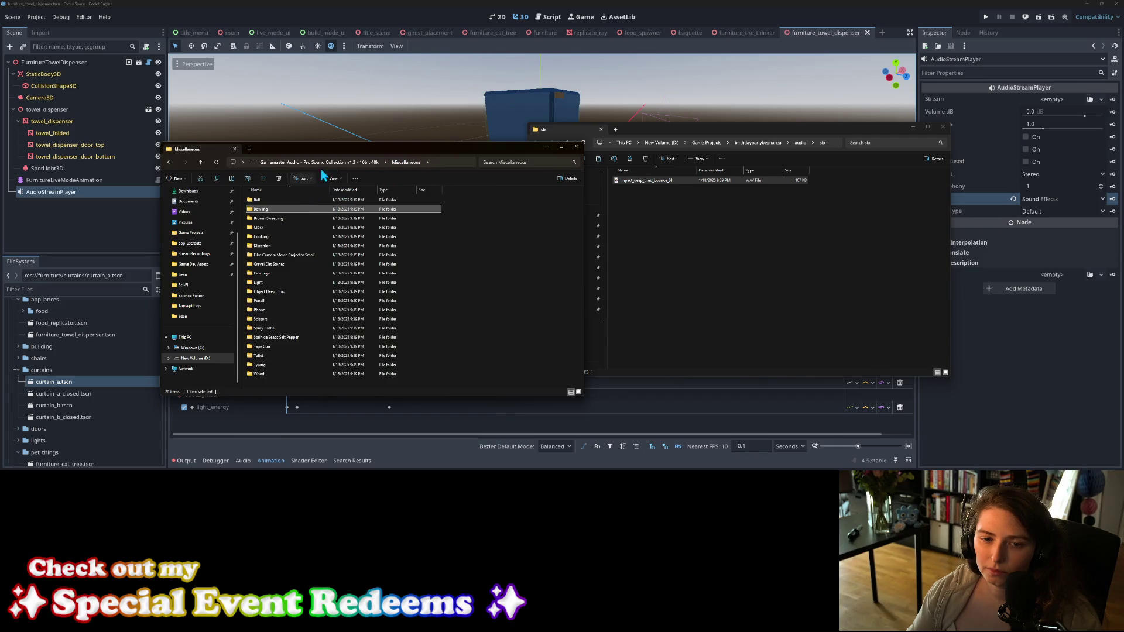
click(350, 162)
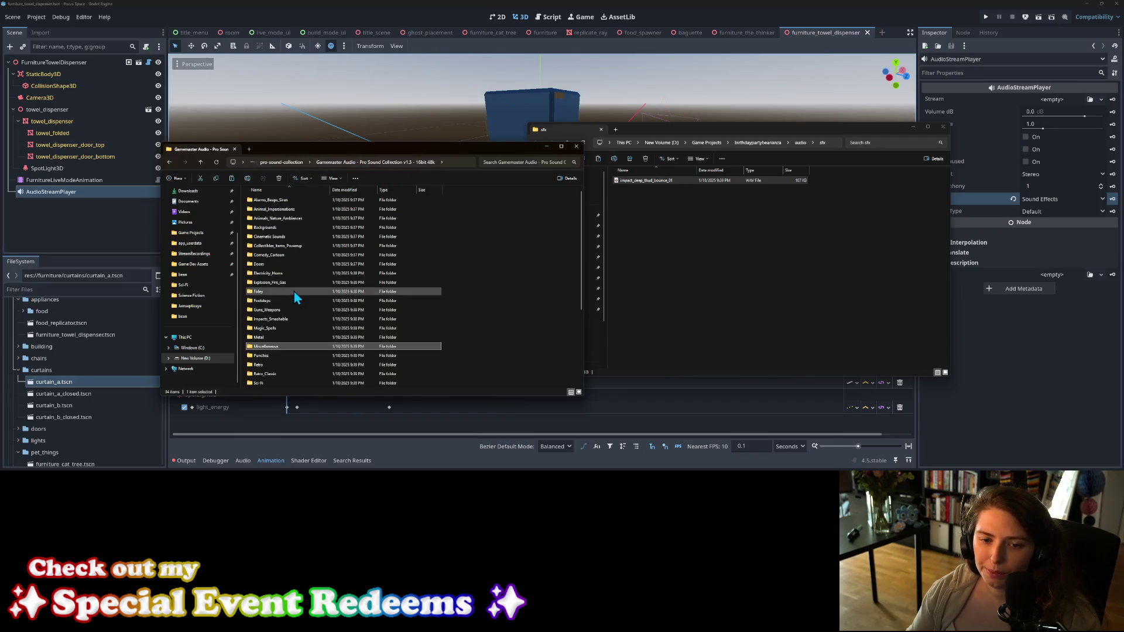
- Look through the Foley folder and return to the sound collection
scroll(293, 291, up, 1)
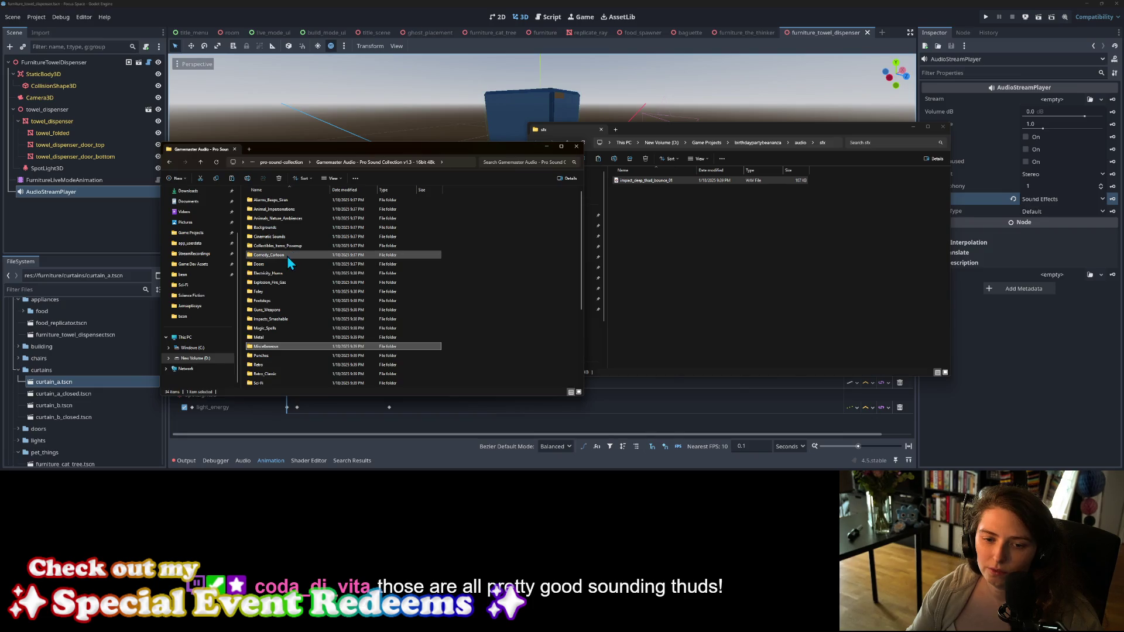
double_click(282, 292)
scroll(340, 316, down, 6)
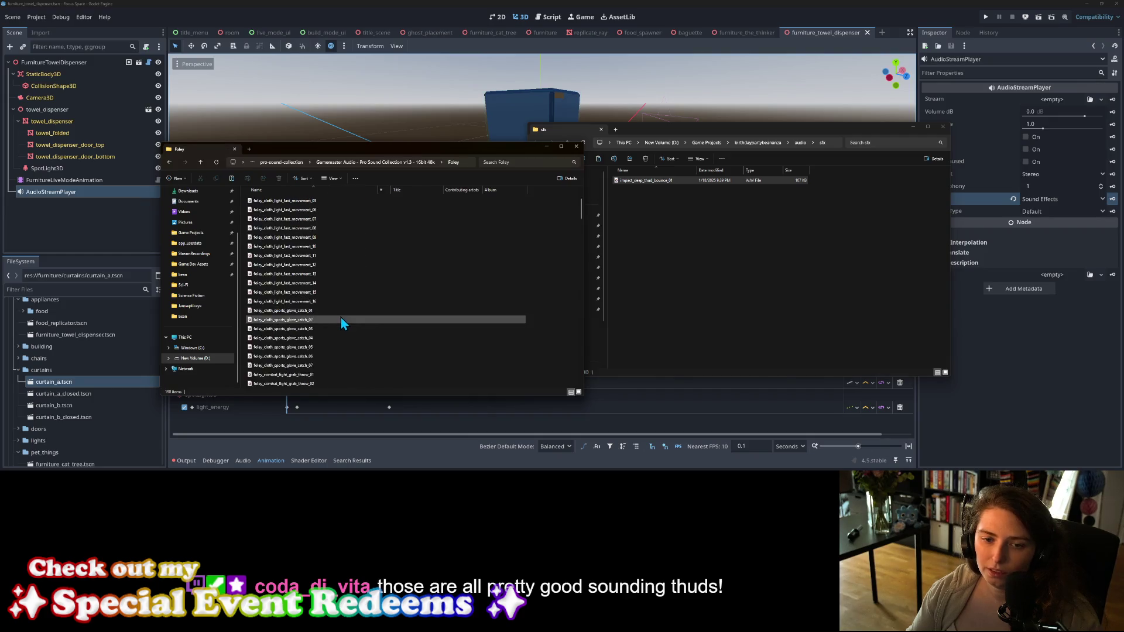
scroll(342, 325, down, 20)
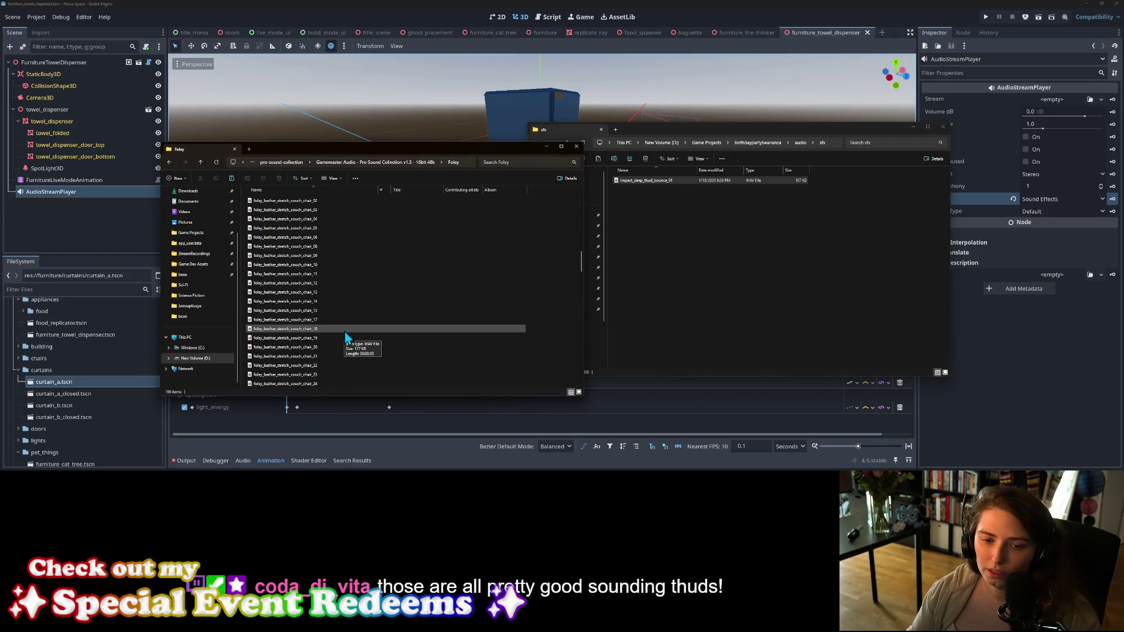
scroll(345, 337, down, 10)
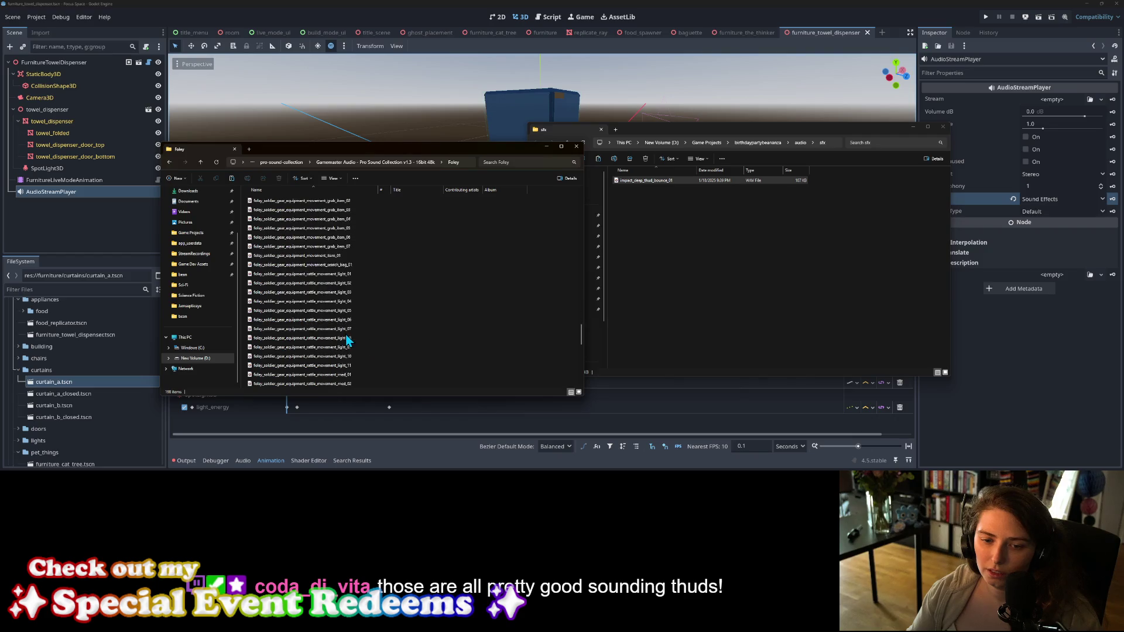
scroll(345, 338, down, 1)
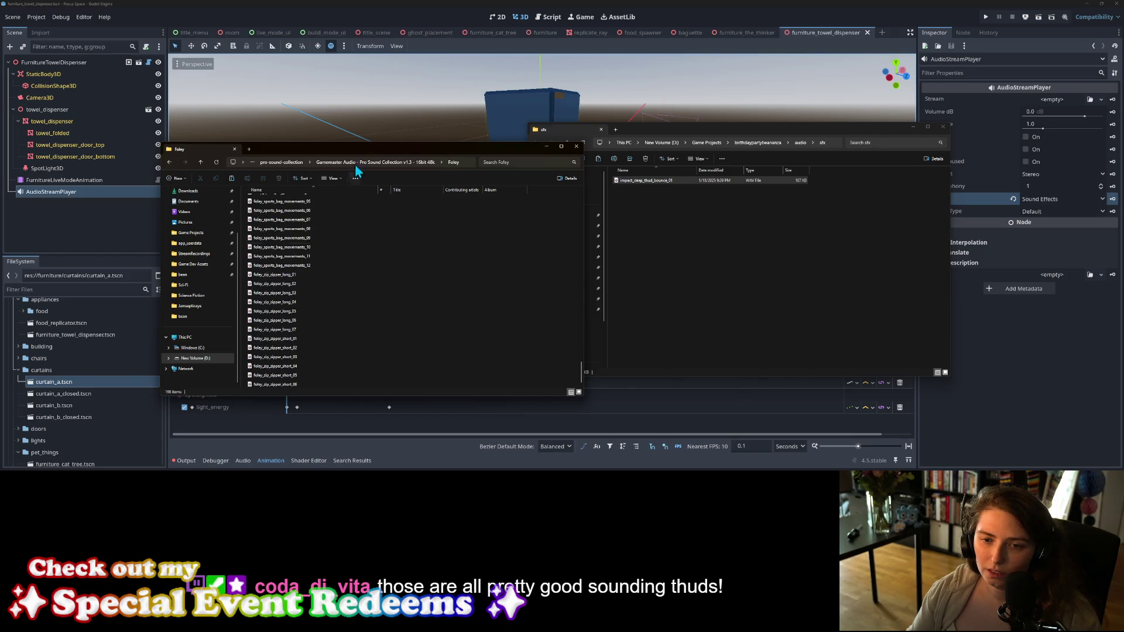
click(382, 162)
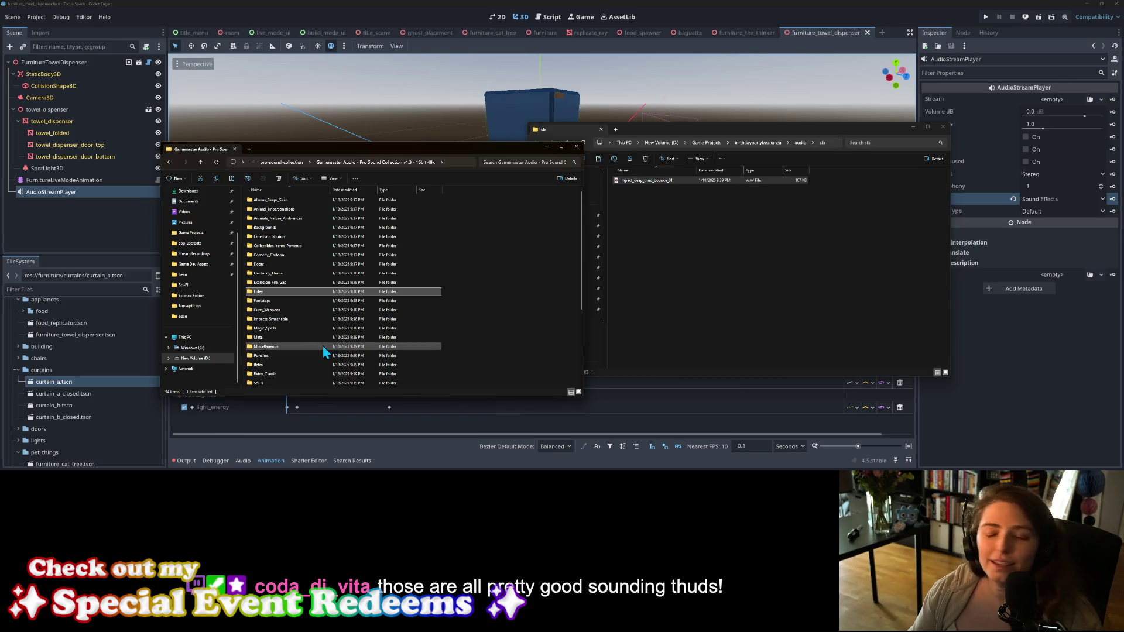
- Look through Impacts_Smashable, then open the Whooshes folder
scroll(290, 319, down, 2)
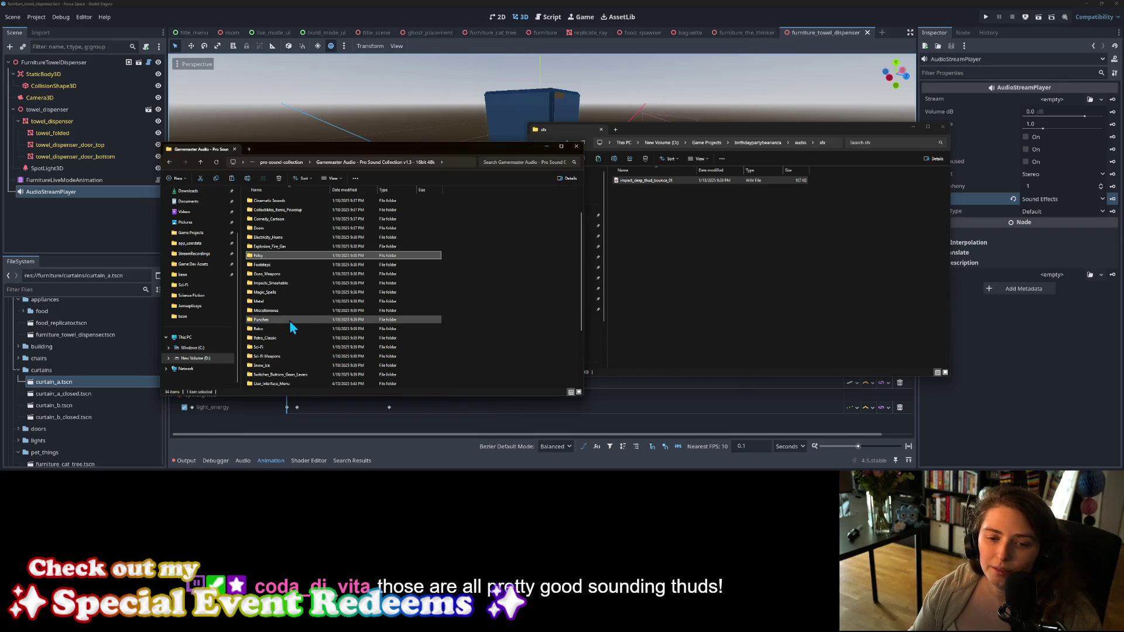
double_click(276, 285)
scroll(281, 316, down, 5)
scroll(285, 341, down, 2)
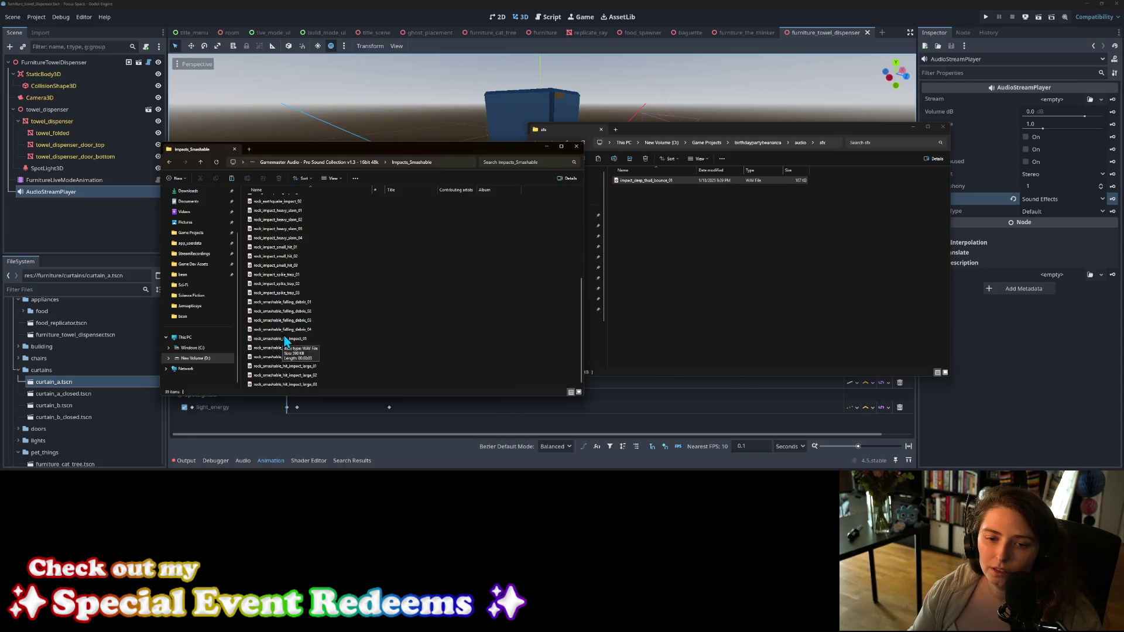
click(328, 162)
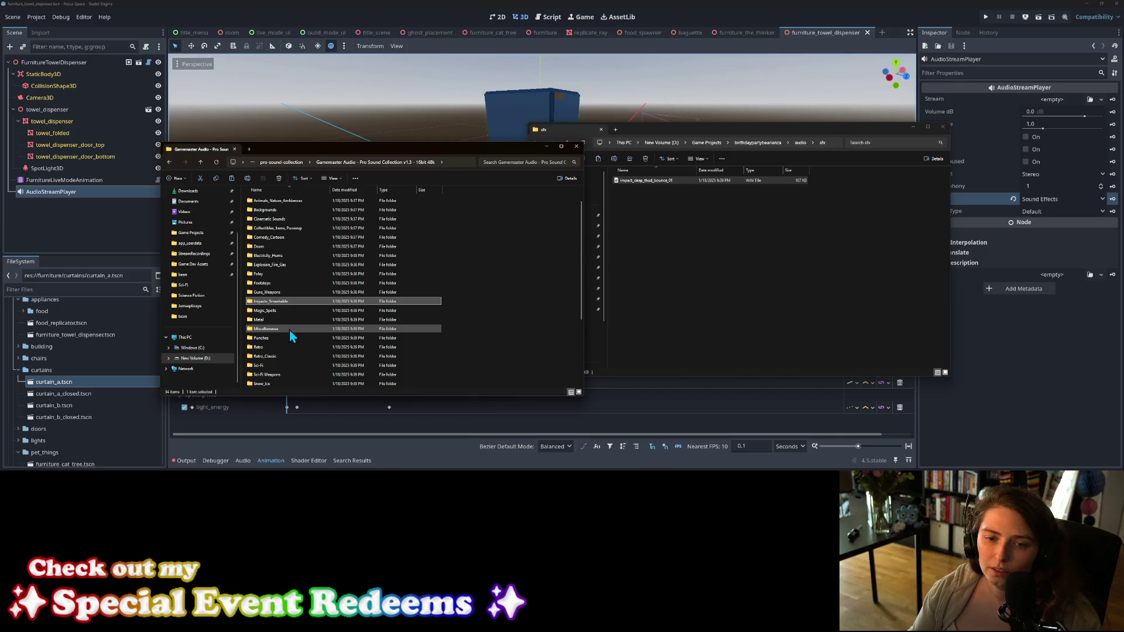
double_click(294, 347)
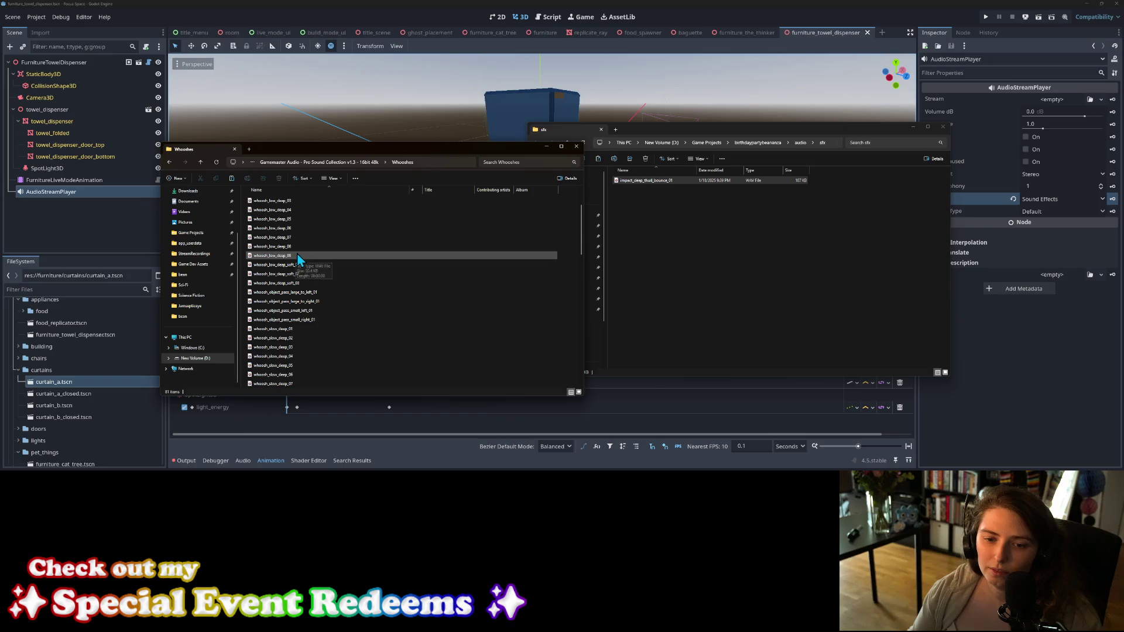
- Play the low deep soft, object-pass and whoosh_slow_deep_01 whoosh sounds
double_click(300, 265)
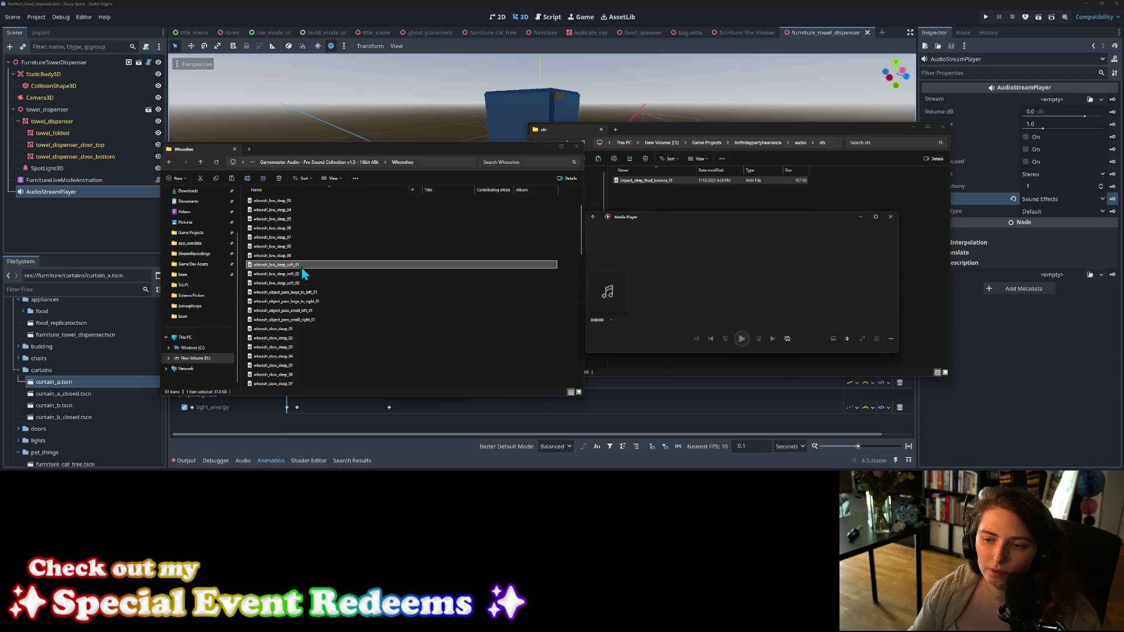
click(301, 275)
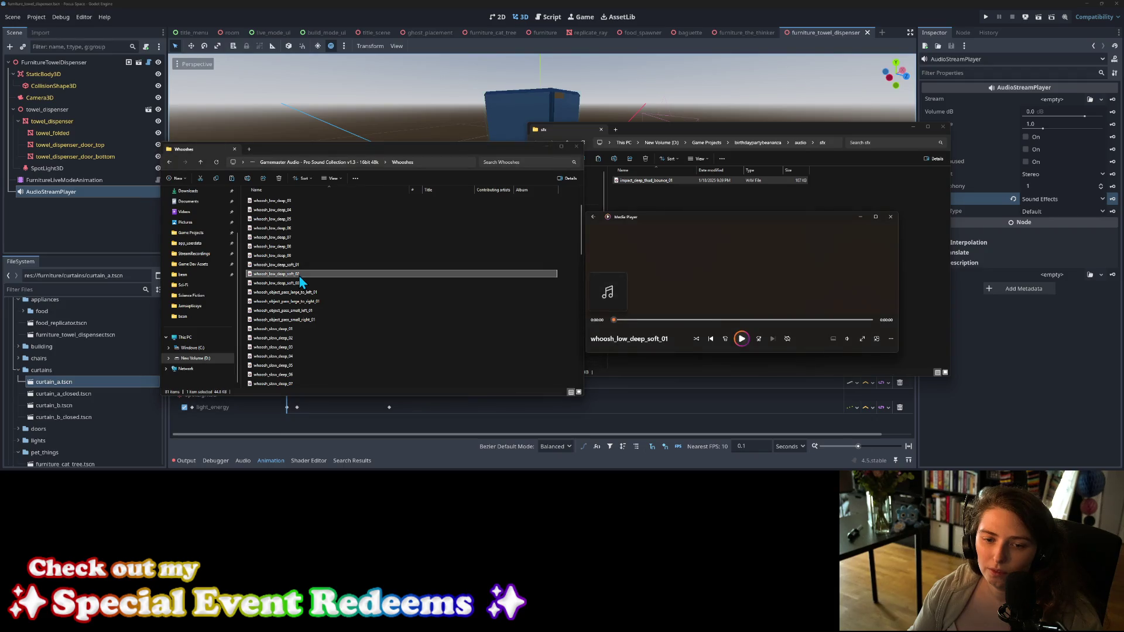
double_click(304, 292)
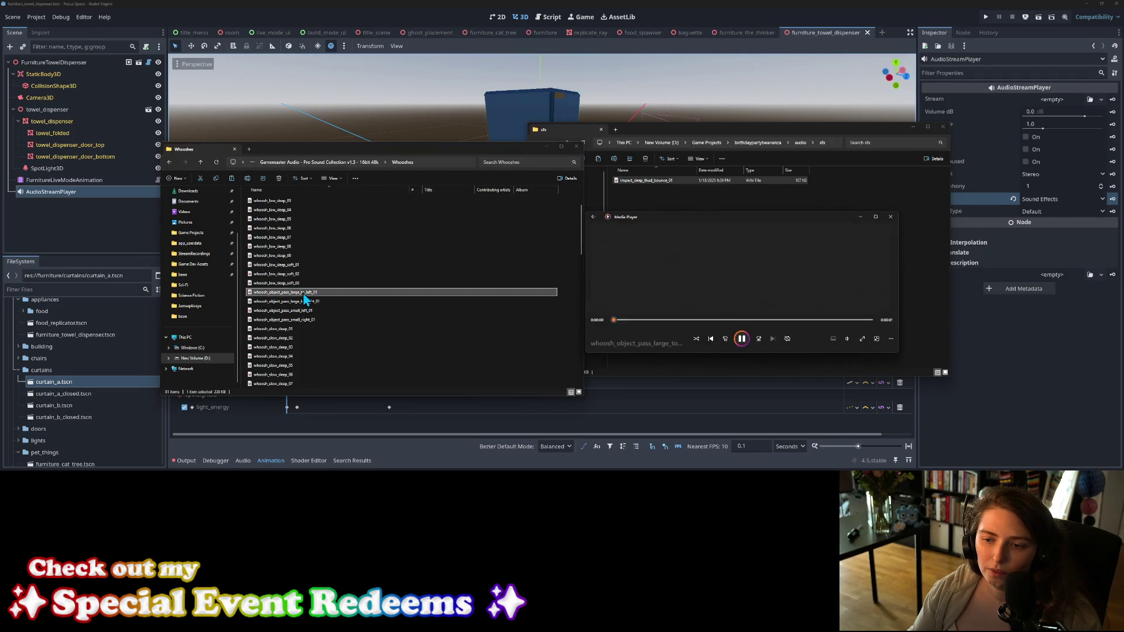
click(304, 300)
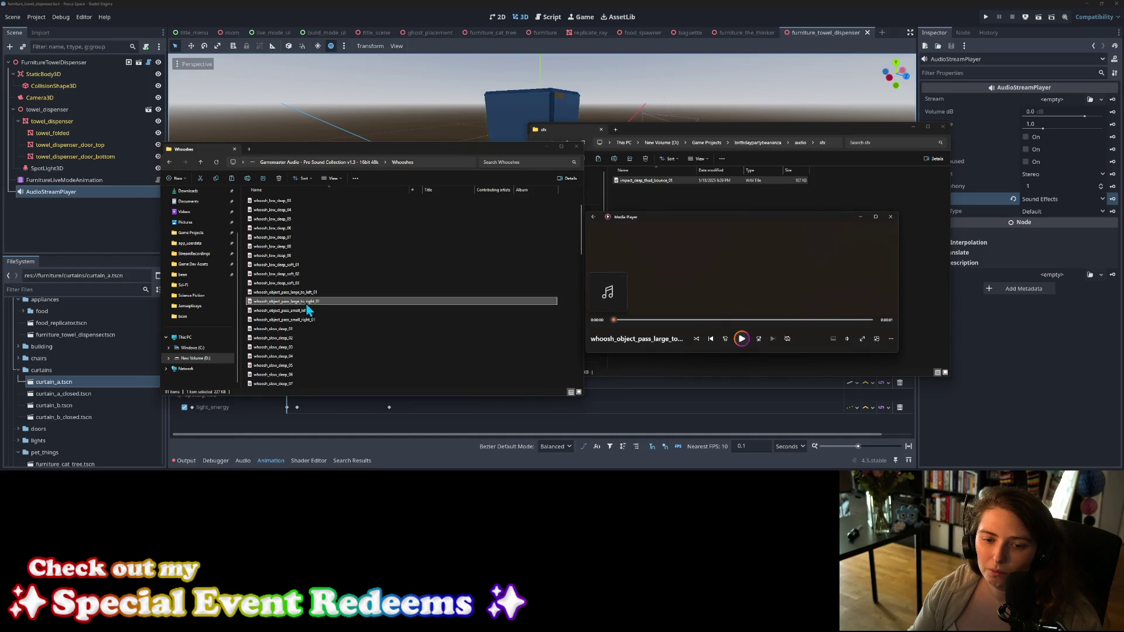
click(315, 310)
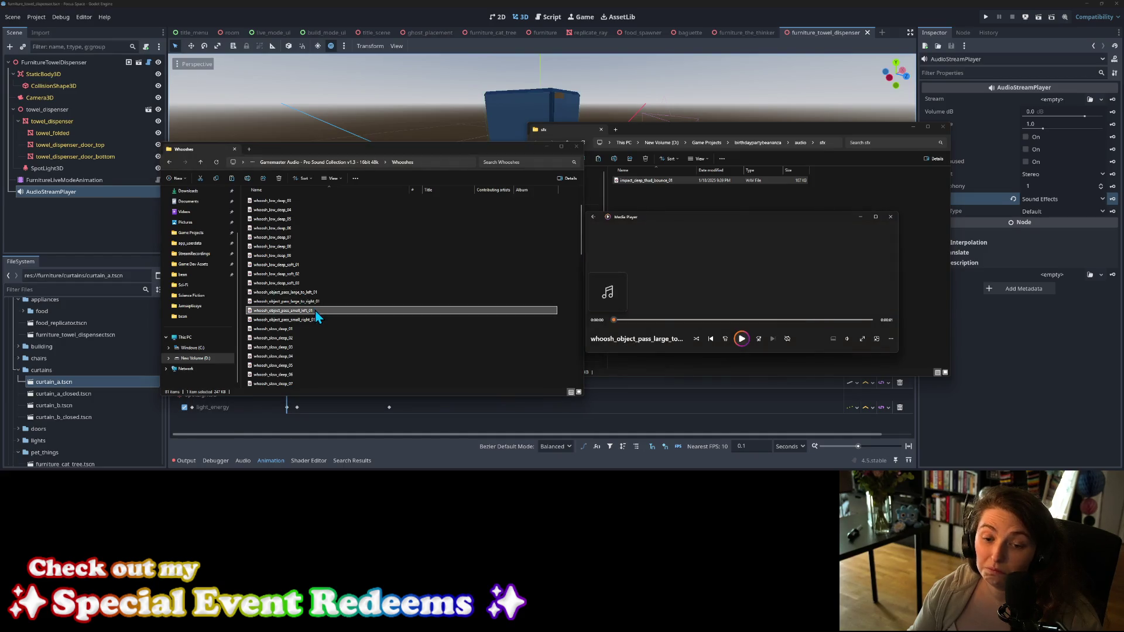
double_click(316, 310)
double_click(363, 321)
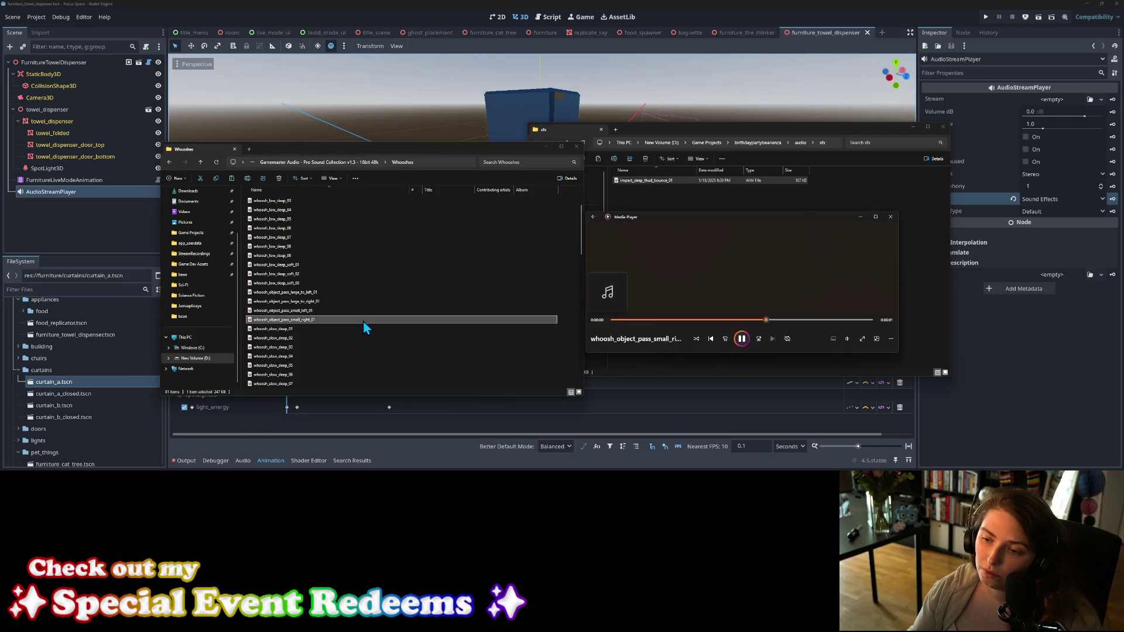
click(296, 329)
double_click(299, 330)
- Play whoosh_slow_deep_02 and 03 and the medium swish sounds, including whoosh_swish_med_fast_04
scroll(304, 328, down, 1)
click(290, 320)
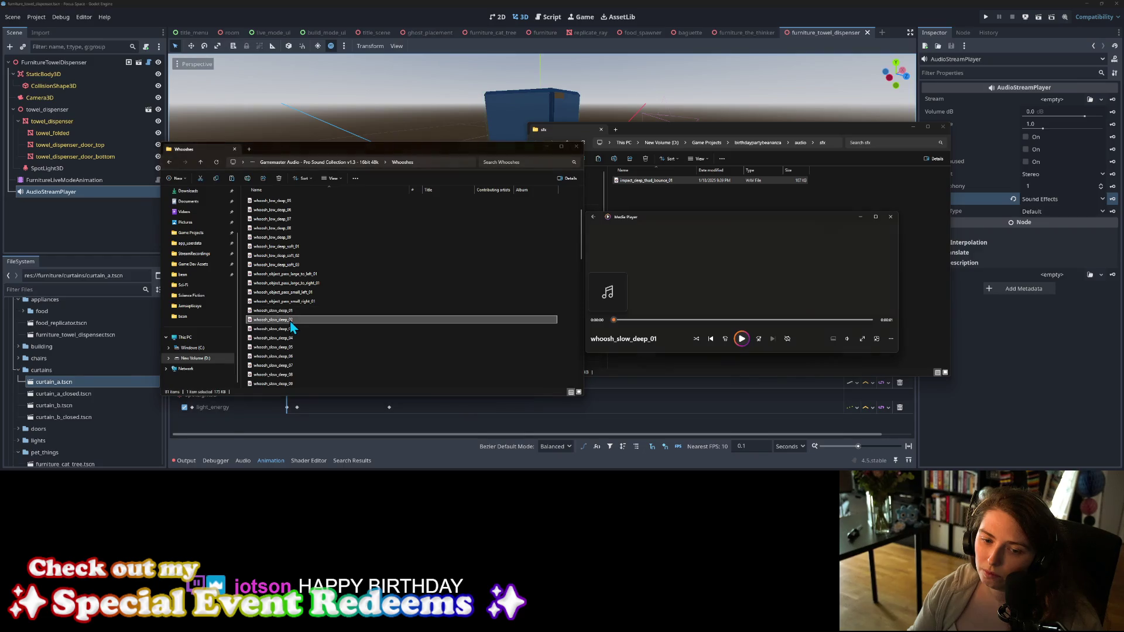
double_click(290, 321)
scroll(308, 325, down, 2)
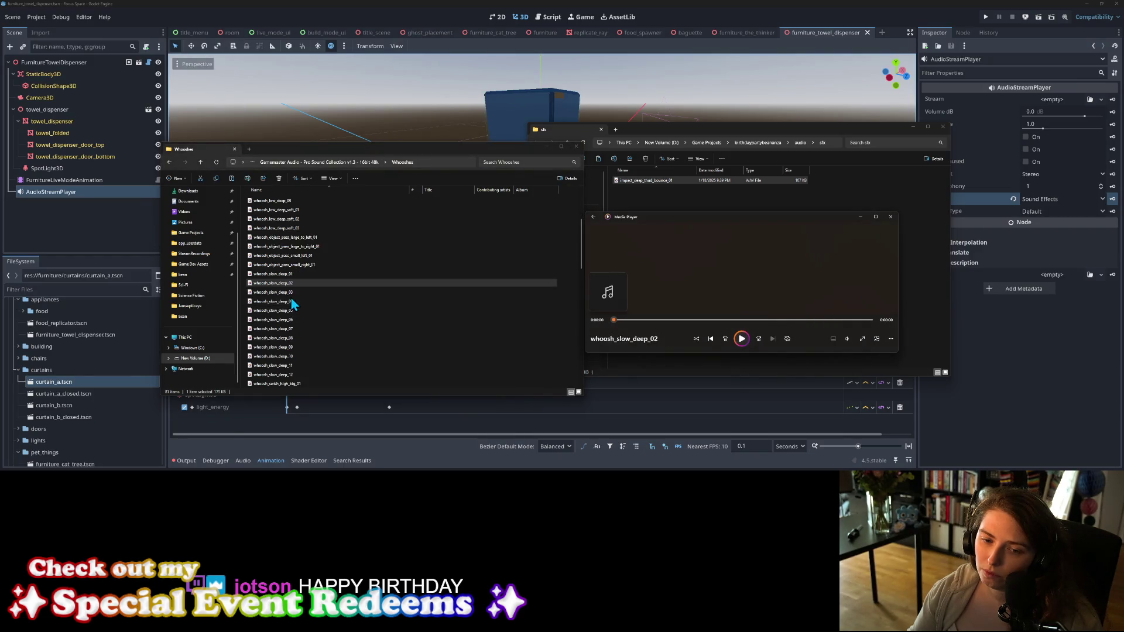
double_click(291, 294)
scroll(308, 322, down, 2)
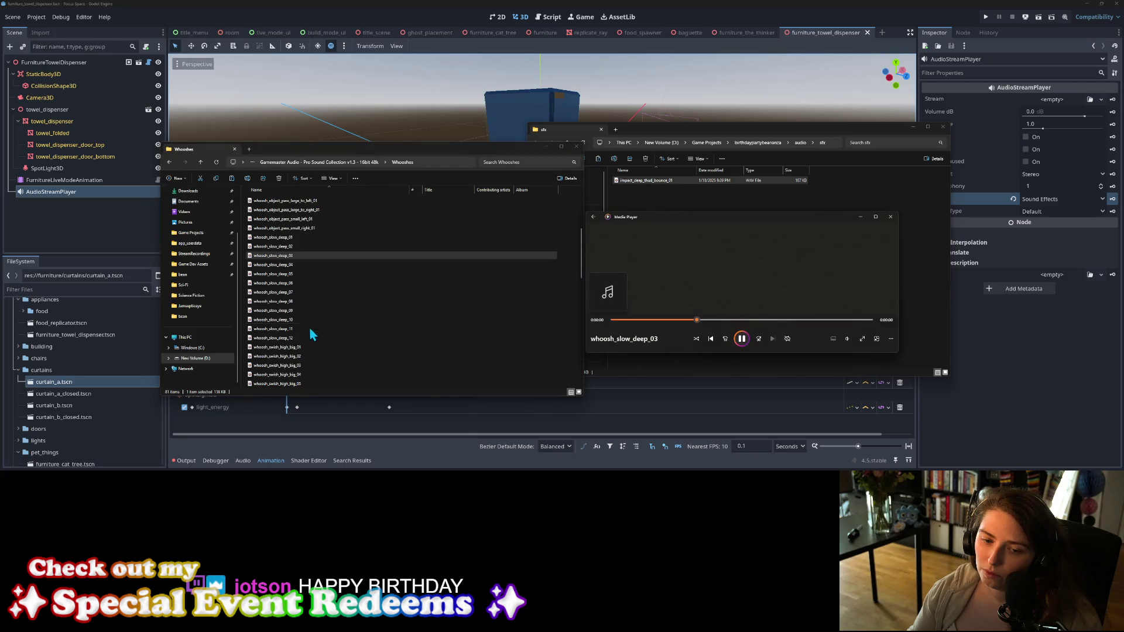
scroll(311, 339, down, 5)
double_click(298, 312)
scroll(282, 330, down, 3)
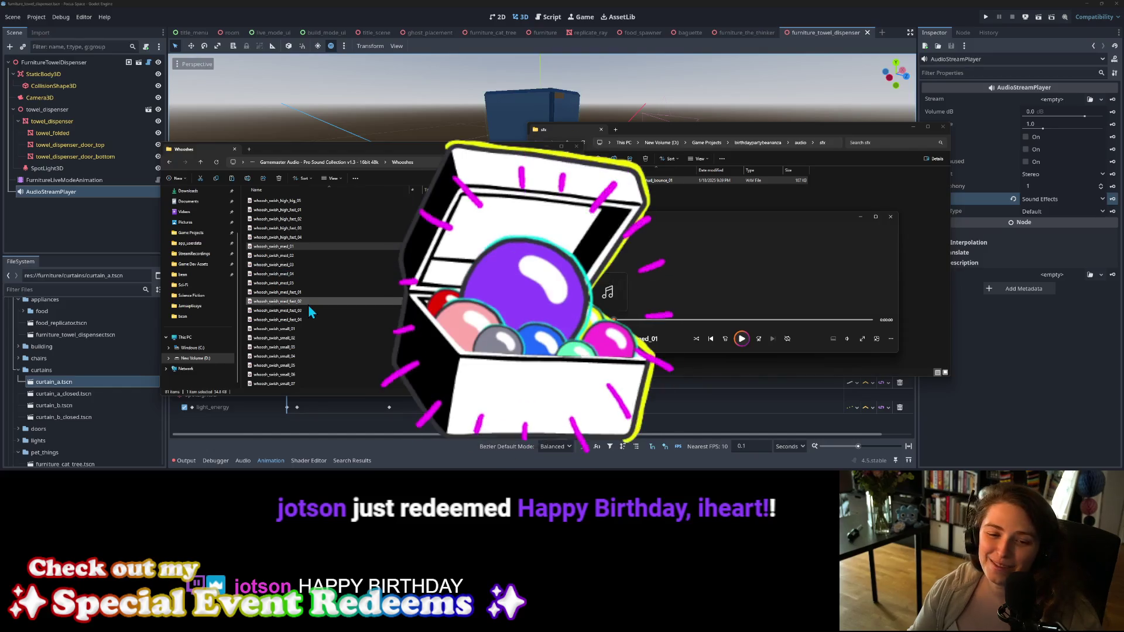
click(298, 282)
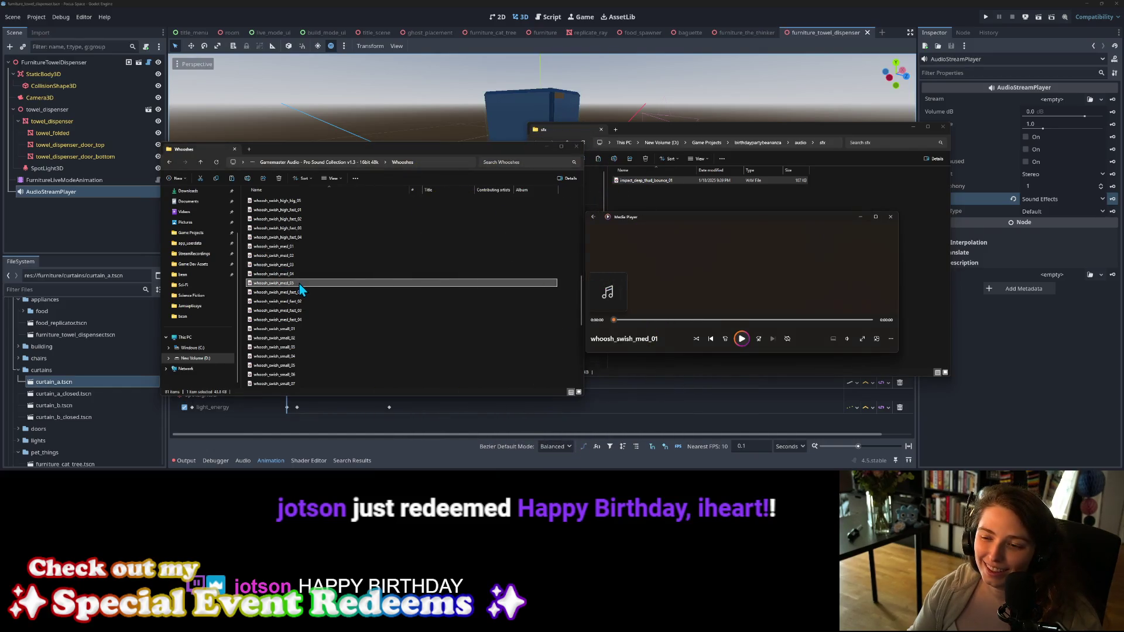
double_click(294, 320)
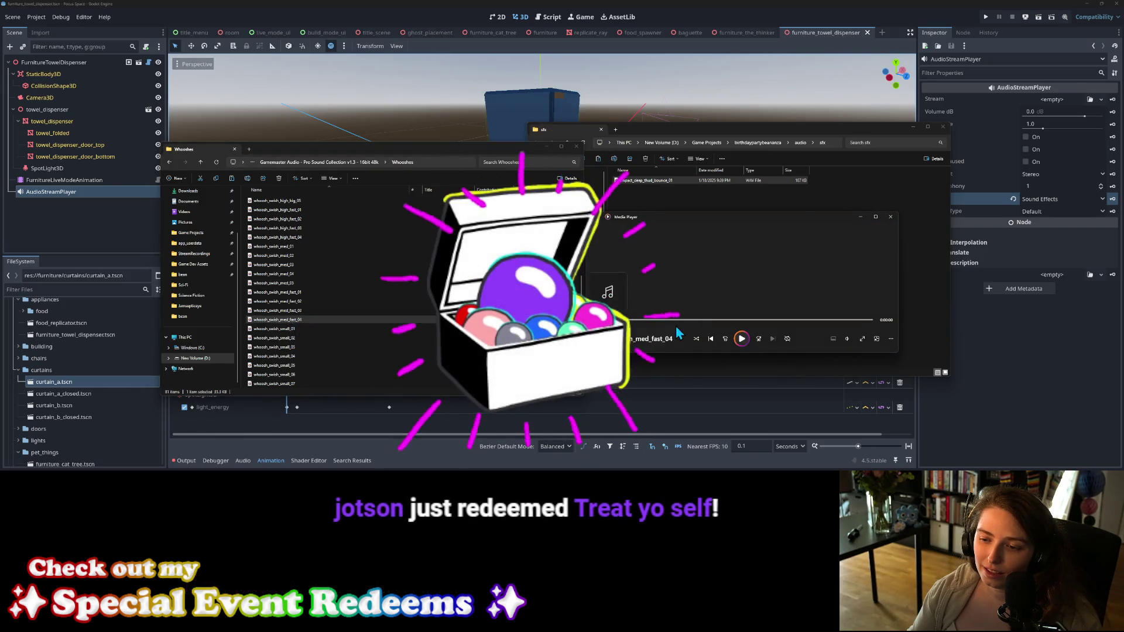
scroll(339, 331, down, 8)
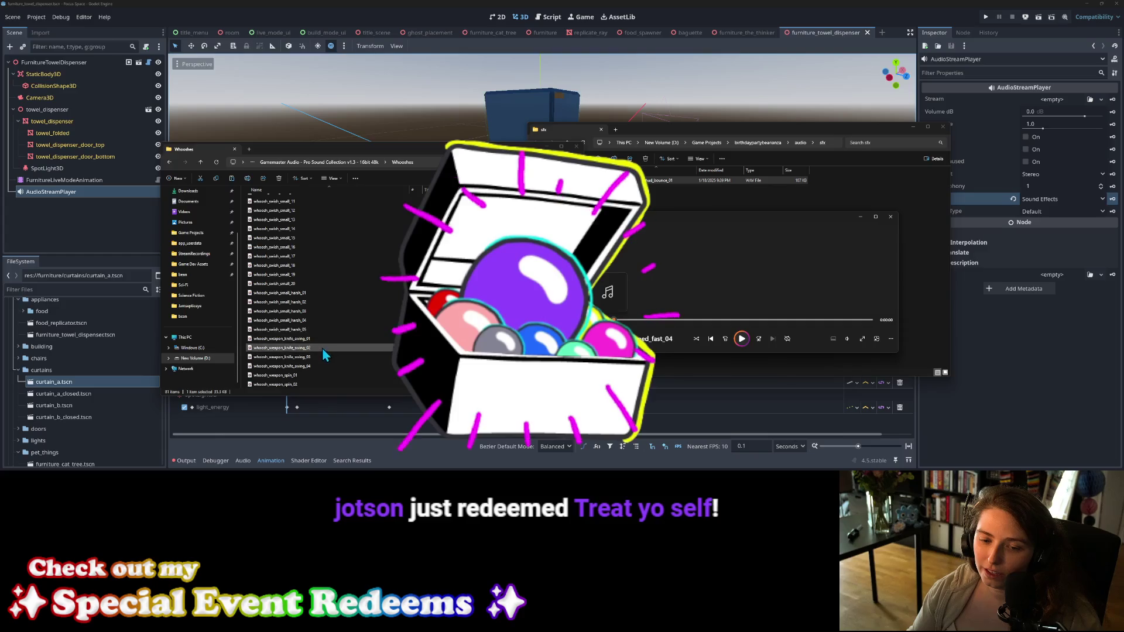
scroll(334, 369, up, 10)
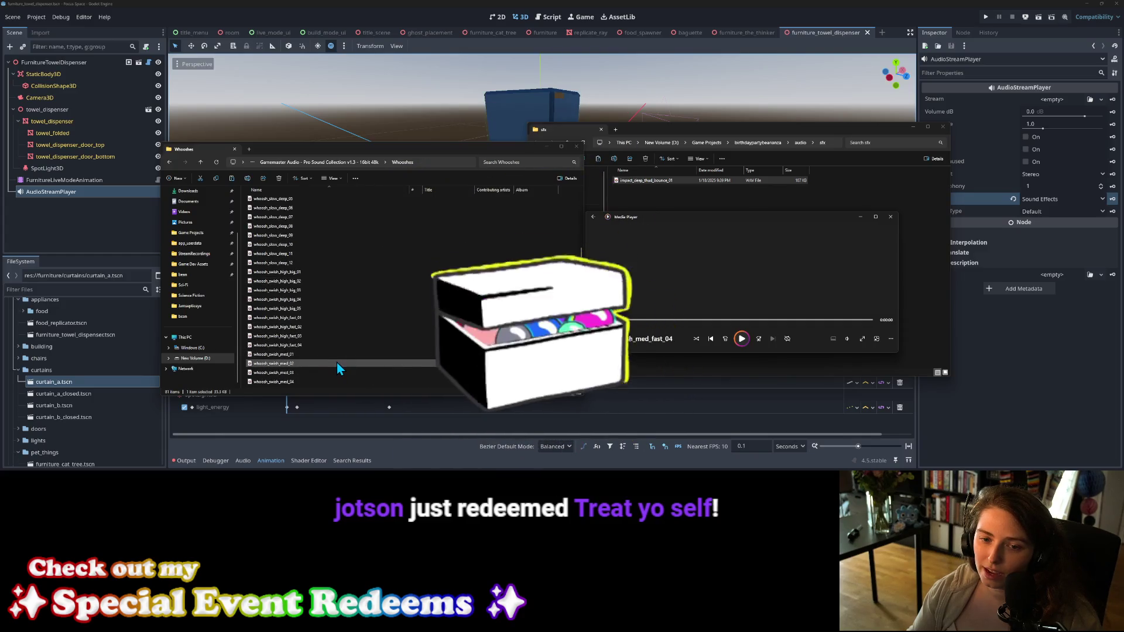
scroll(336, 366, up, 8)
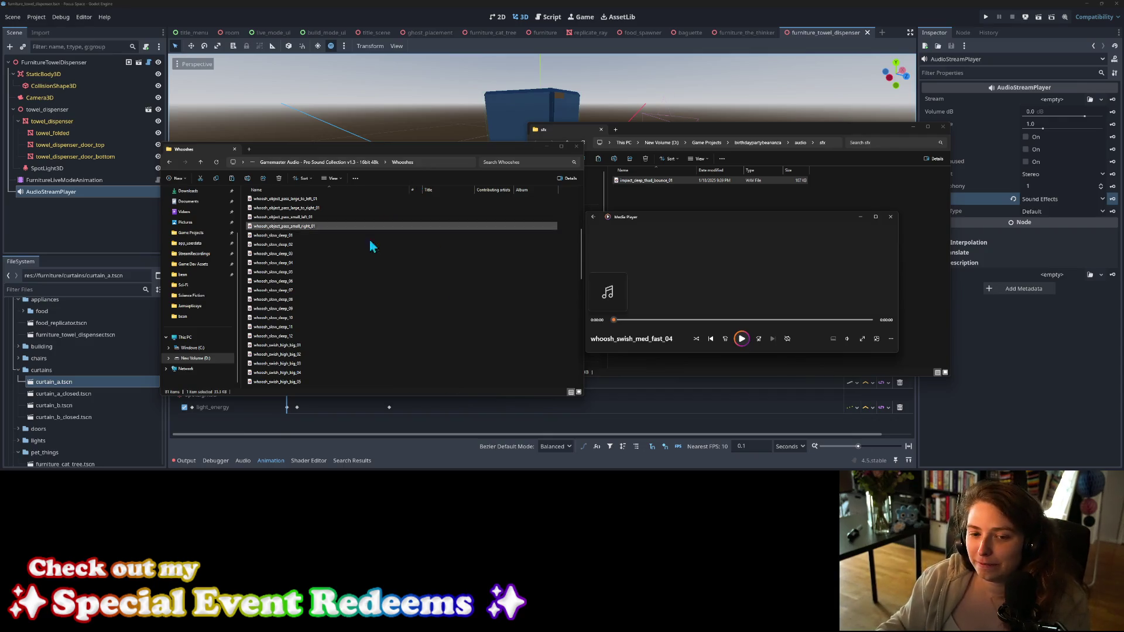
click(299, 237)
- Replay the slow deep and object-pass whooshes, then add whoosh_object_pass_large_to_right_01 to audio\sfx
double_click(300, 237)
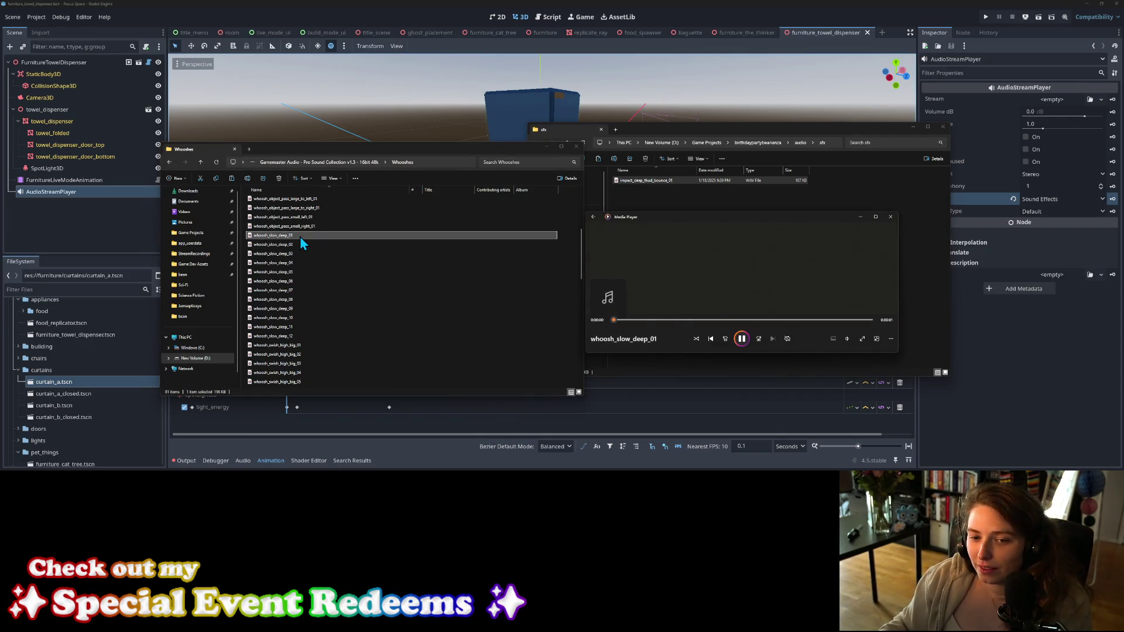
scroll(302, 257, up, 2)
double_click(314, 254)
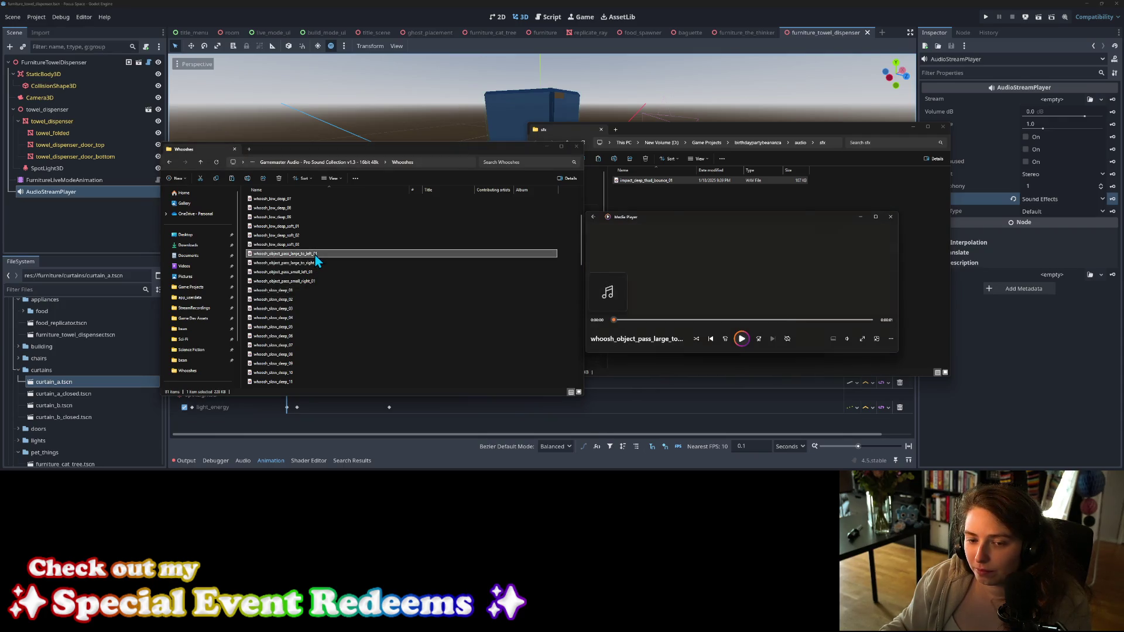
click(310, 263)
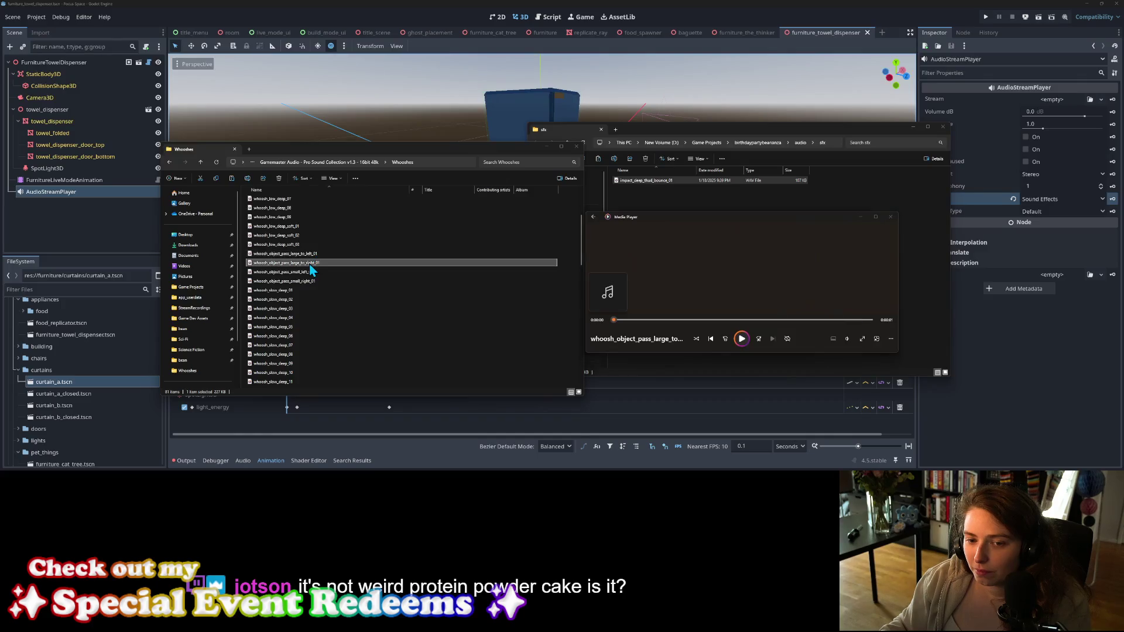
double_click(311, 264)
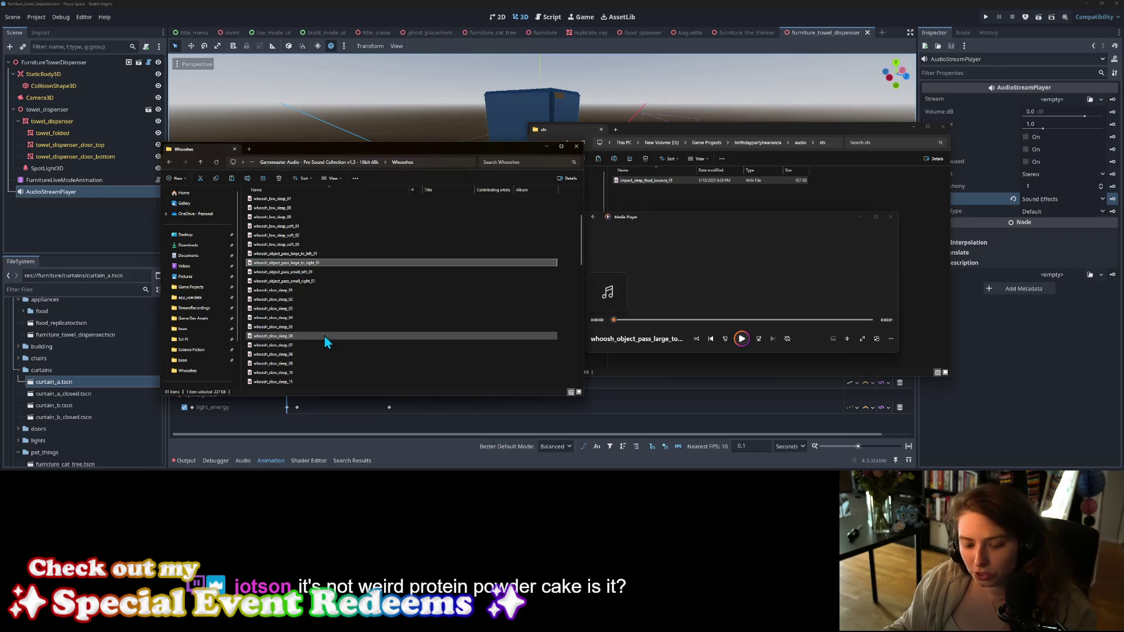
click(658, 206)
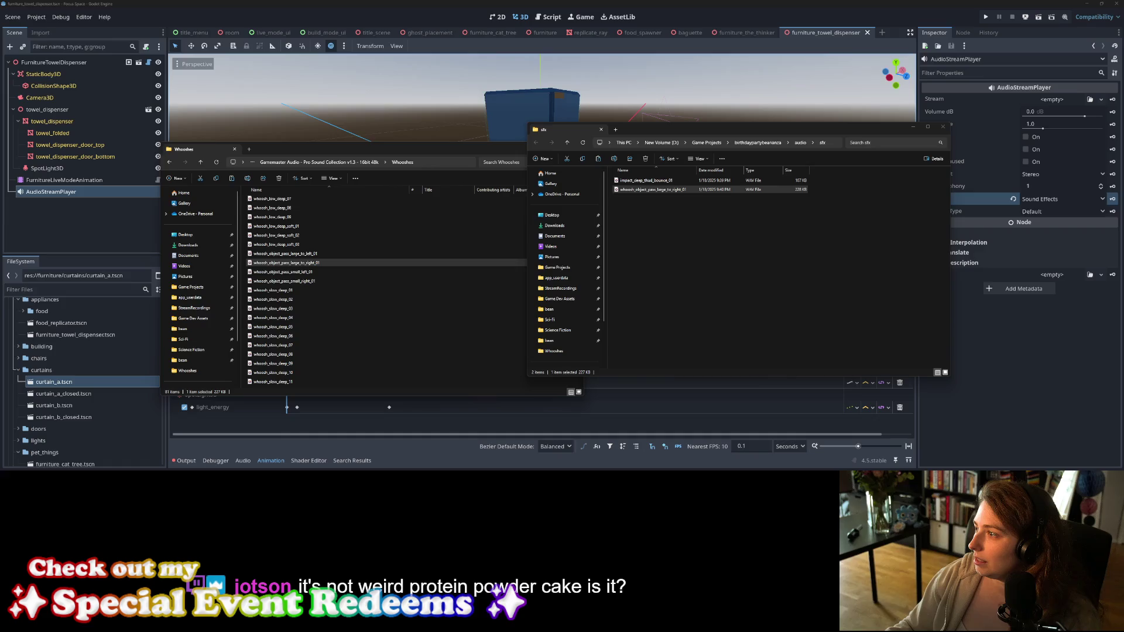
key(super+shift+Left)
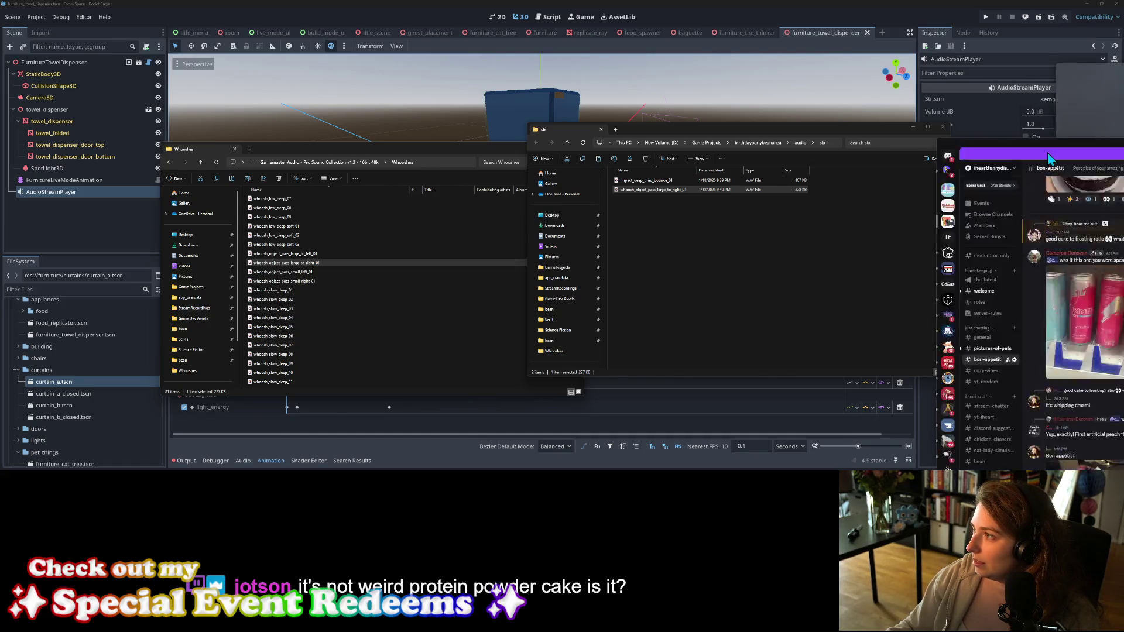
- View the first three cake photos and the chocolate-glazed cake enlarged
scroll(221, 389, up, 4)
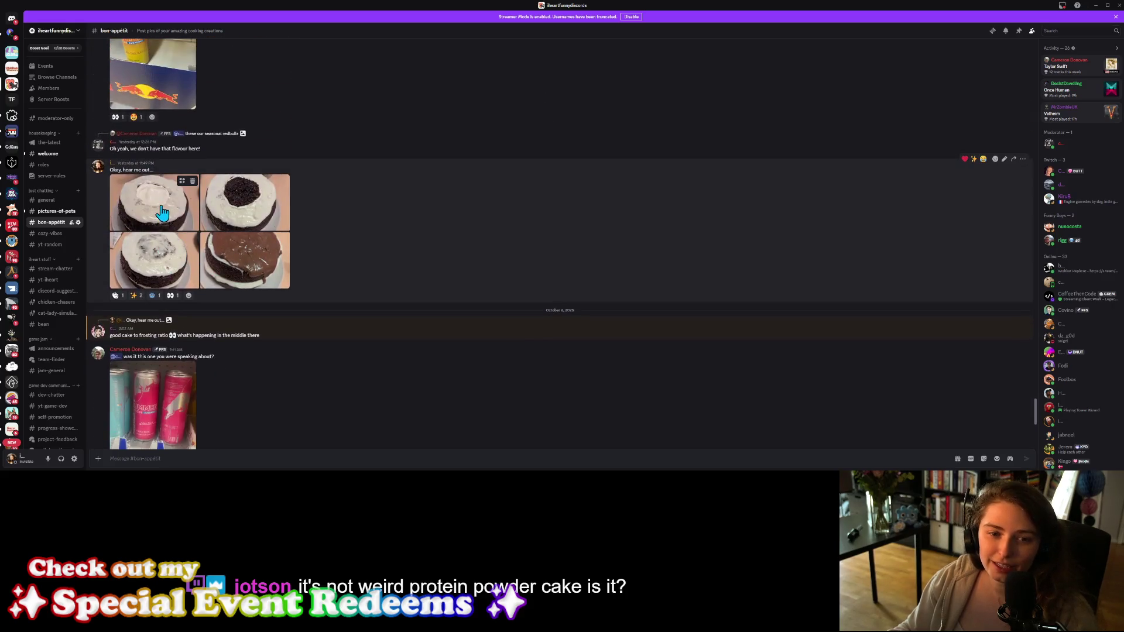
click(170, 202)
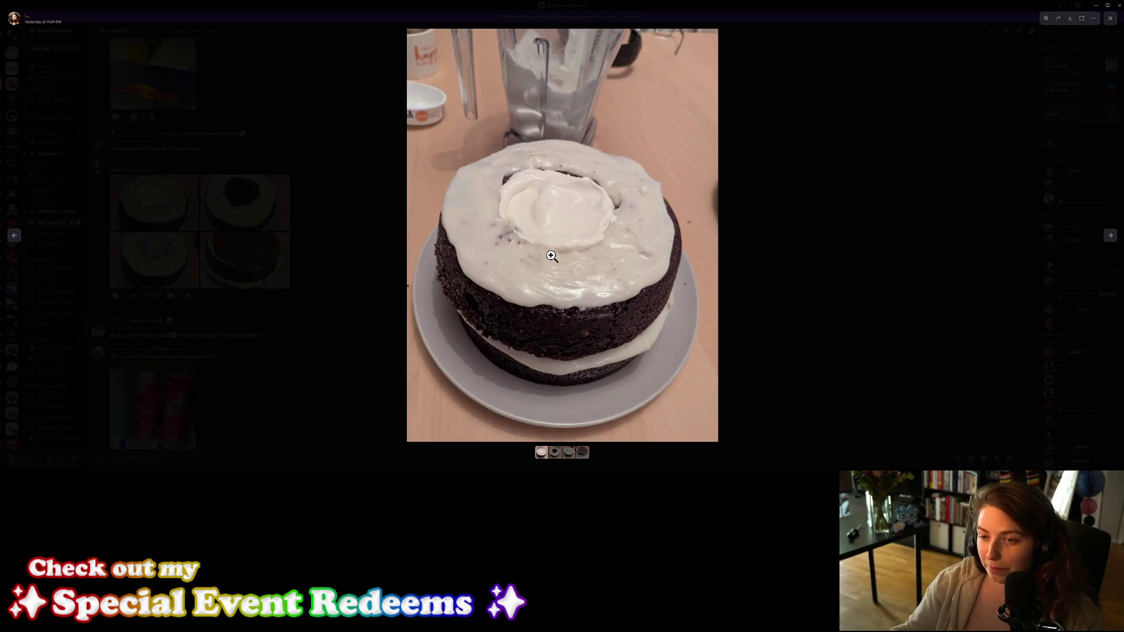
click(829, 326)
click(243, 211)
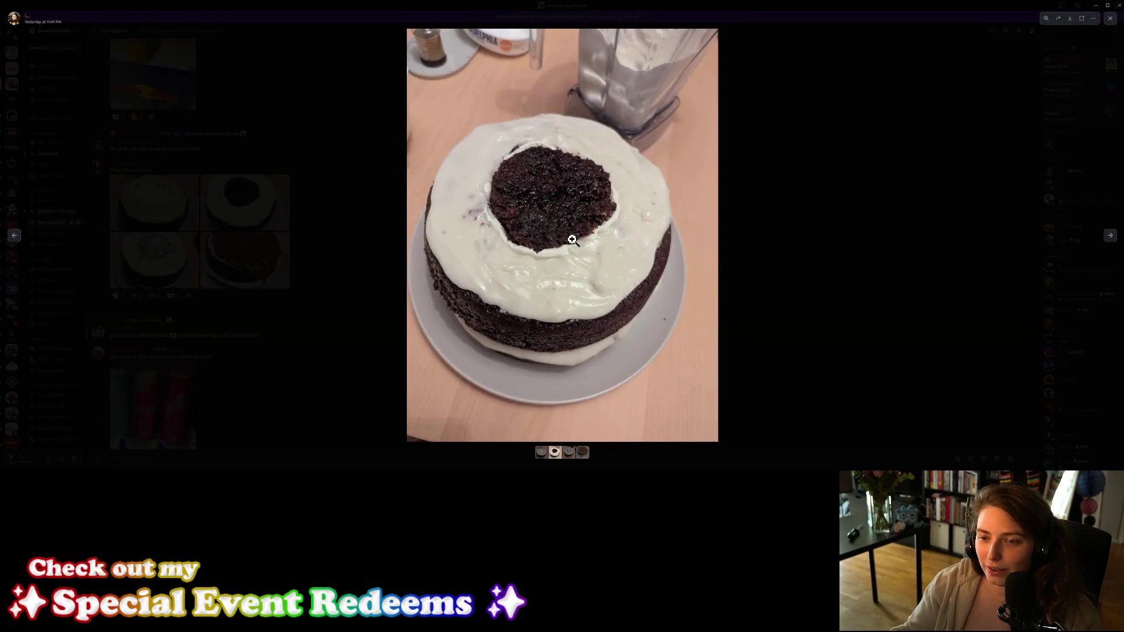
click(780, 269)
click(165, 258)
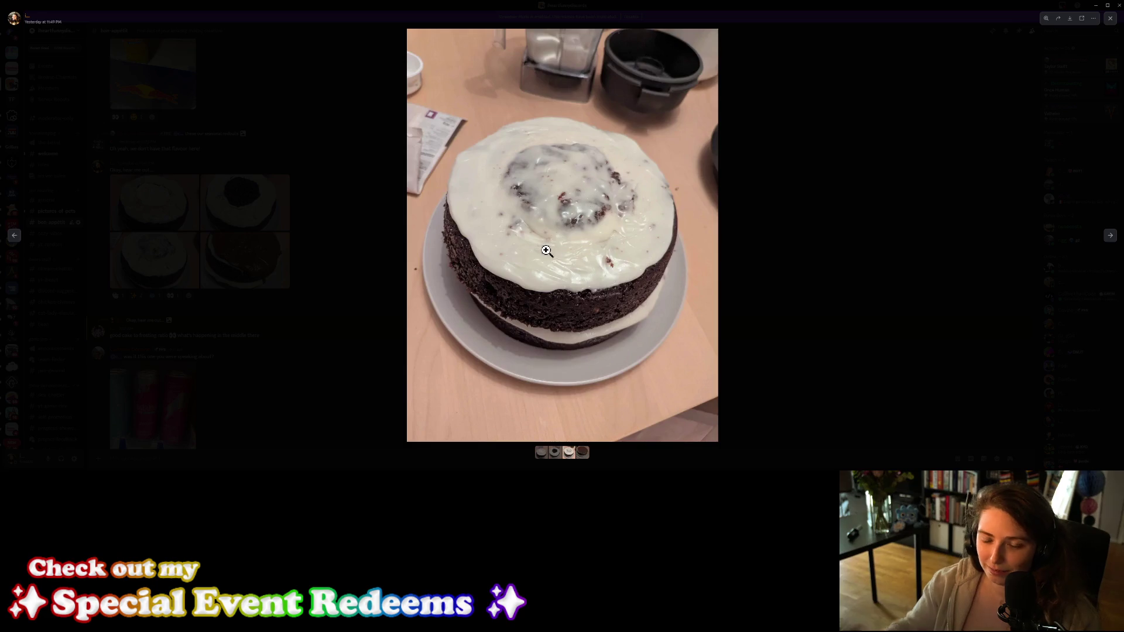
click(342, 226)
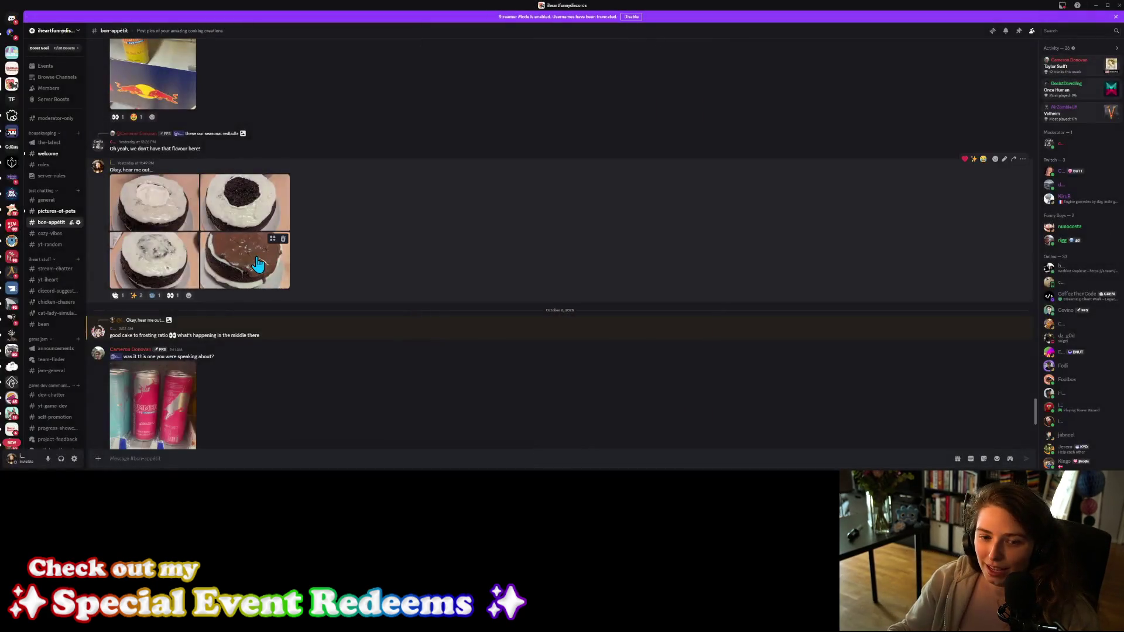
click(257, 254)
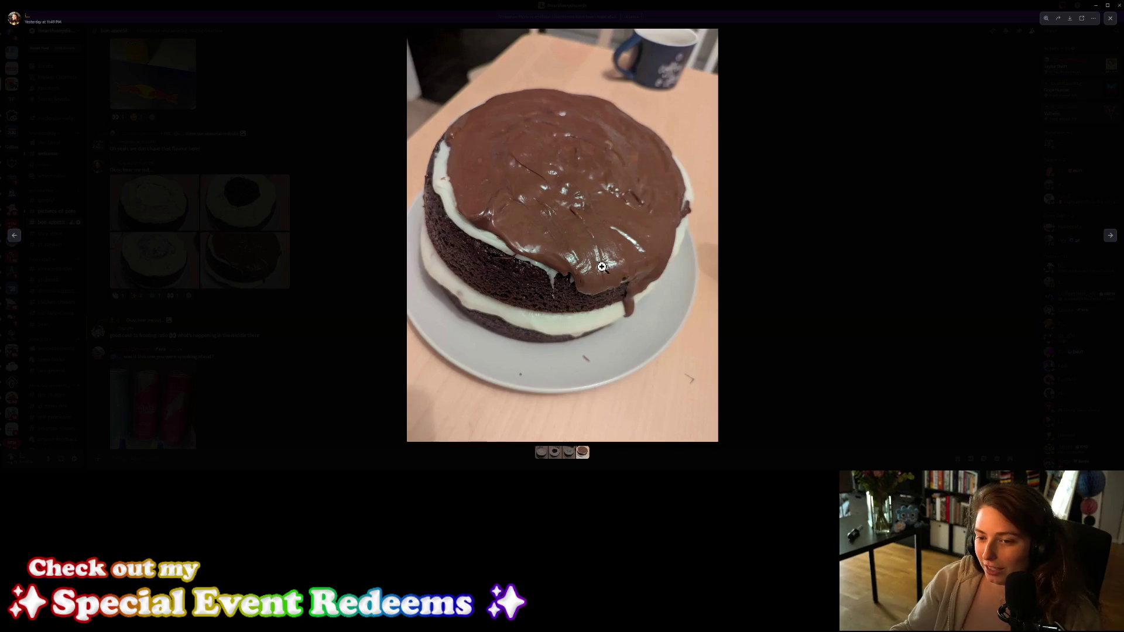
click(778, 262)
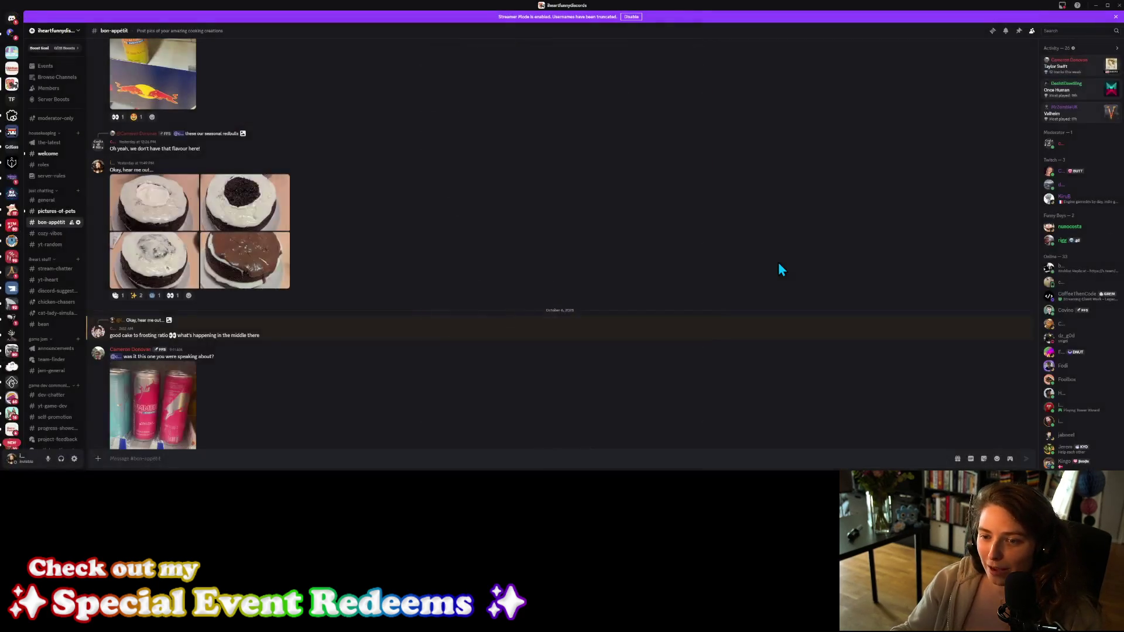
- Enlarge the latest cake photo, move to the cake slice, then close it to return to Godot
scroll(595, 278, down, 4)
scroll(370, 359, down, 1)
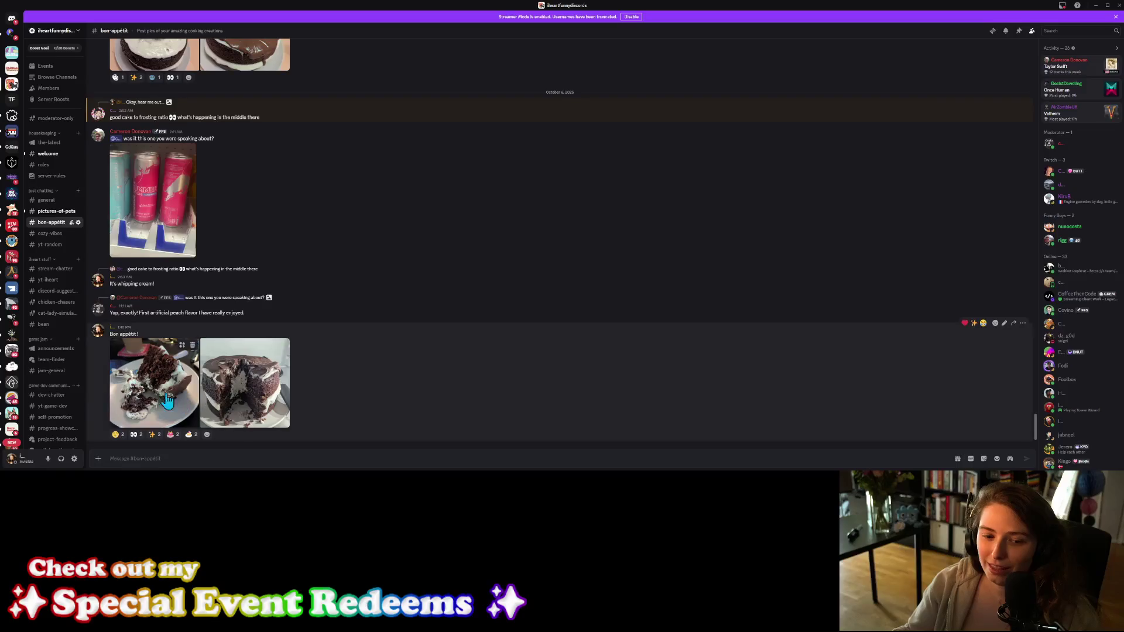
click(234, 395)
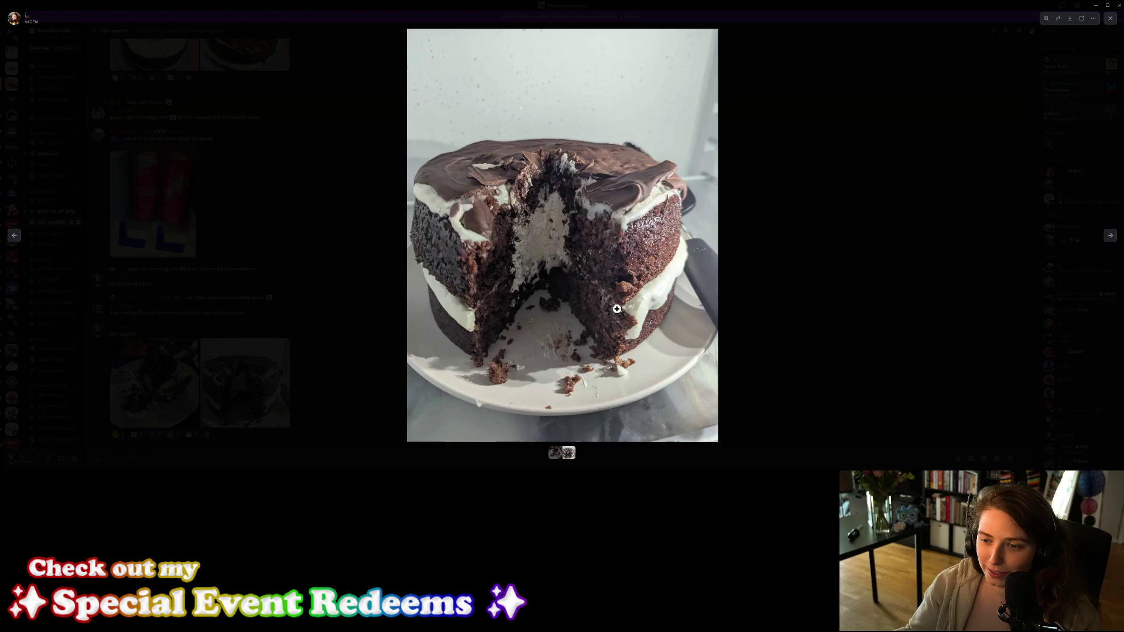
click(15, 236)
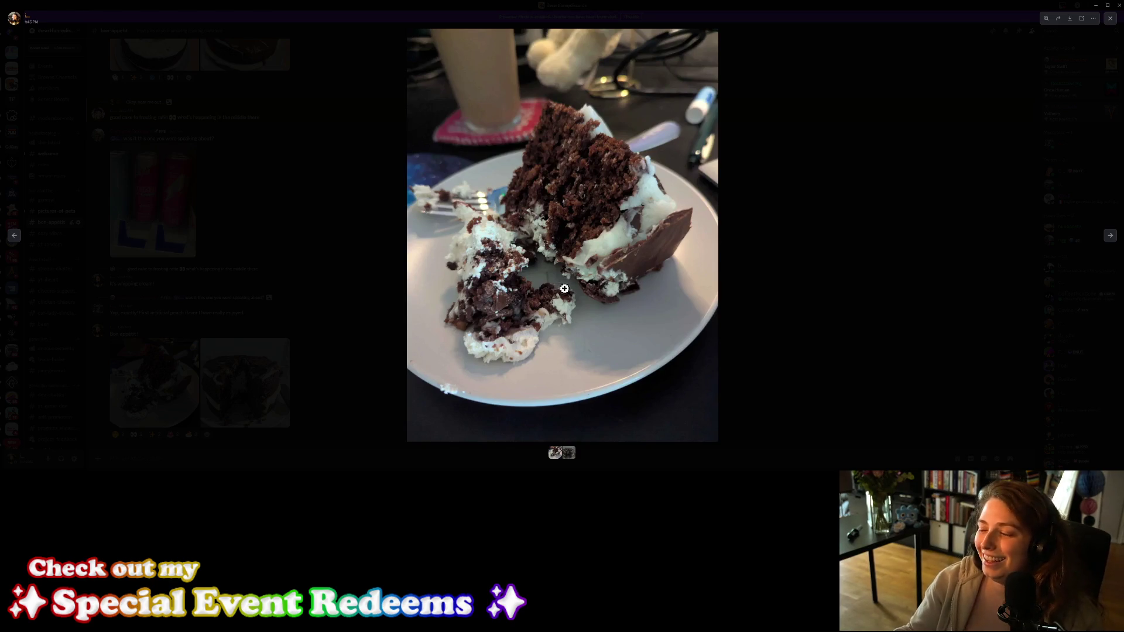
click(763, 305)
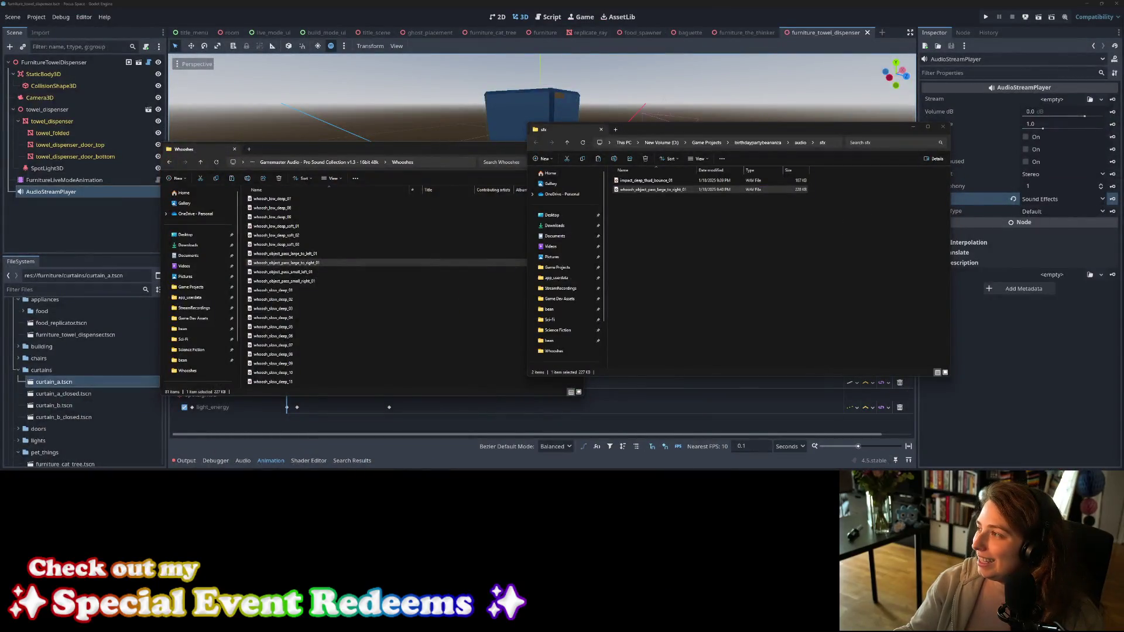
- Select the Science Fiction ambience tracks and preview a Phat Phrog Studios track in Media Player
click(652, 189)
click(1023, 375)
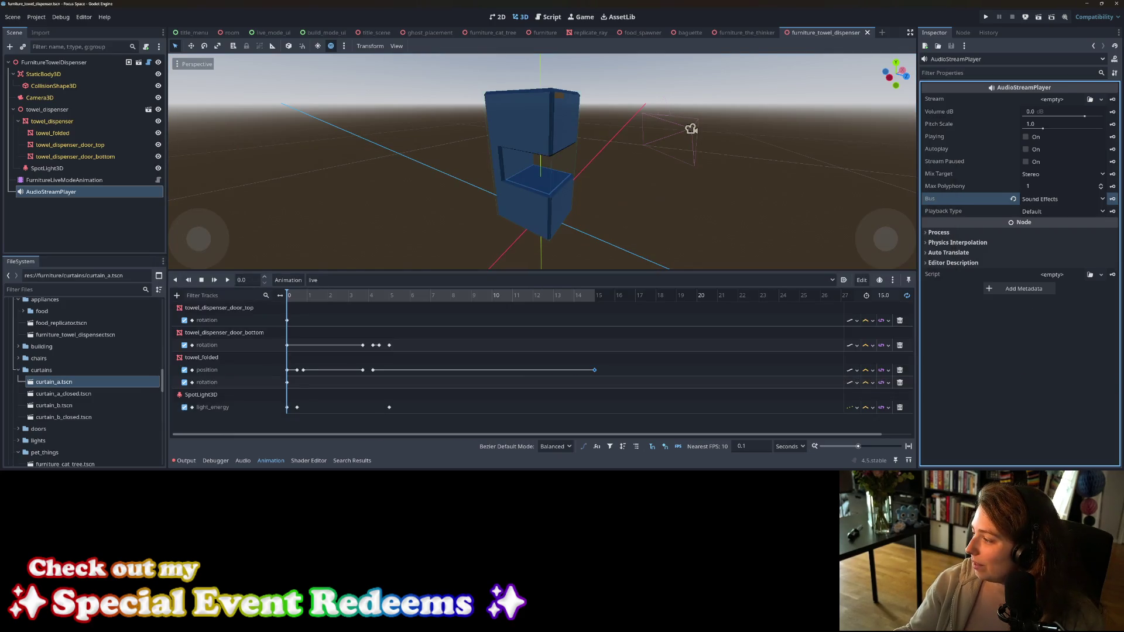
key(alt+Tab)
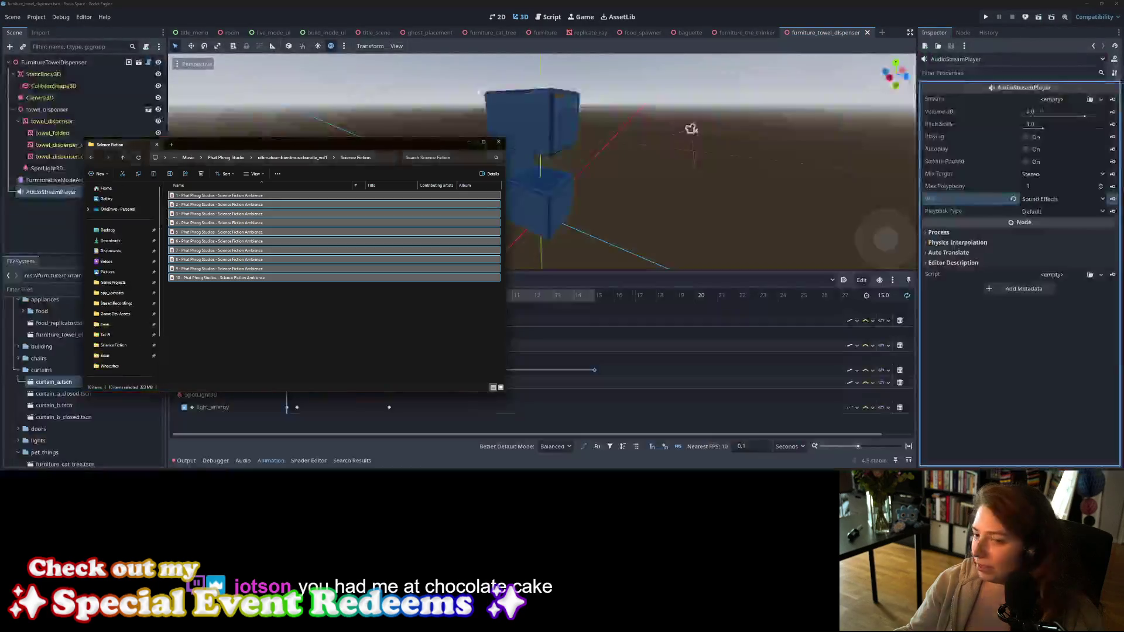
click(341, 311)
drag(293, 293, 214, 177)
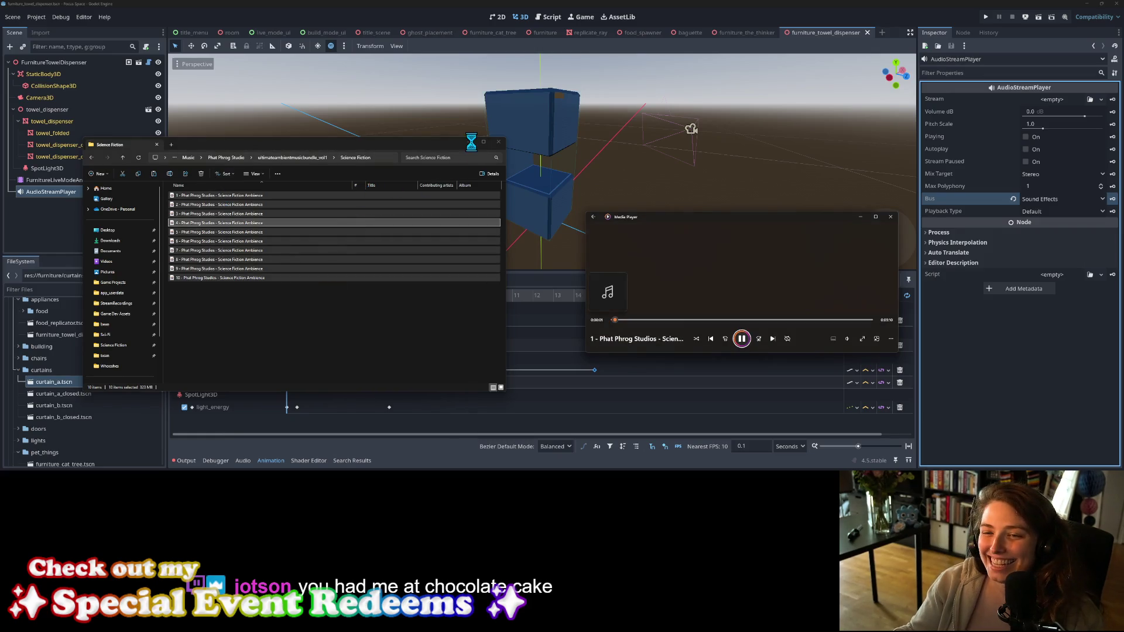
- Return to the Godot towel dispenser scene and hide Media Player
click(494, 7)
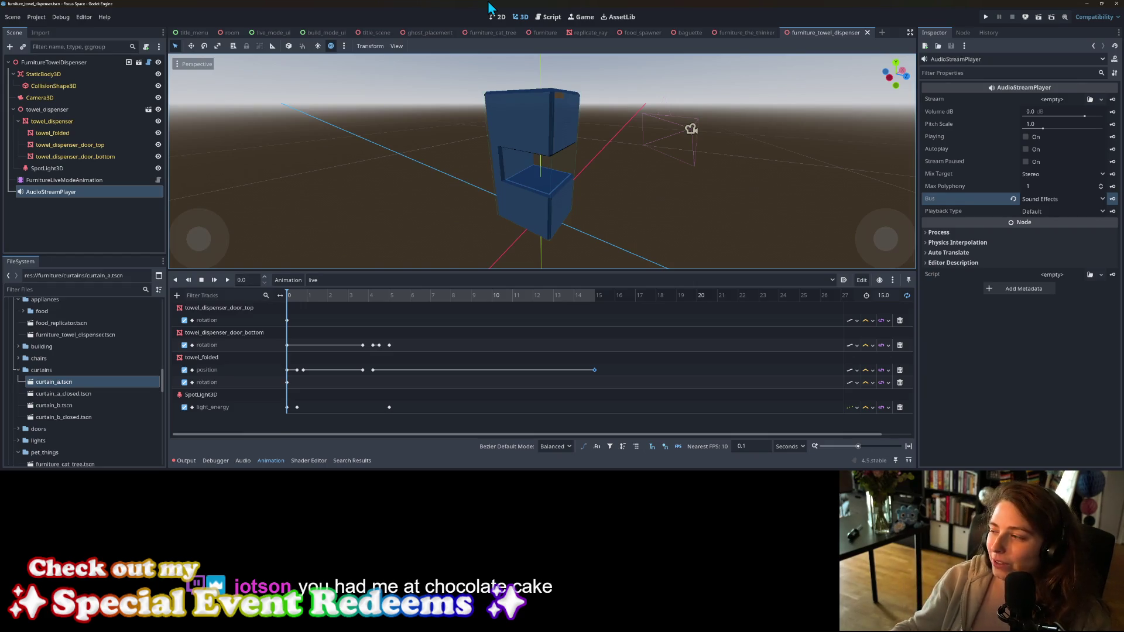
key(alt+Tab)
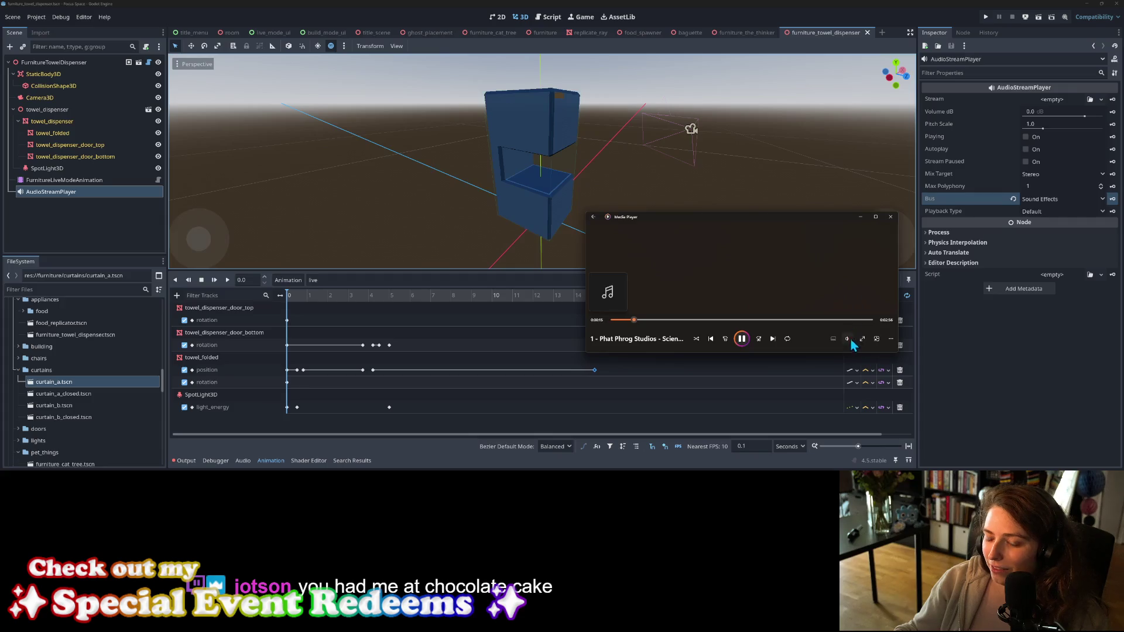
click(859, 217)
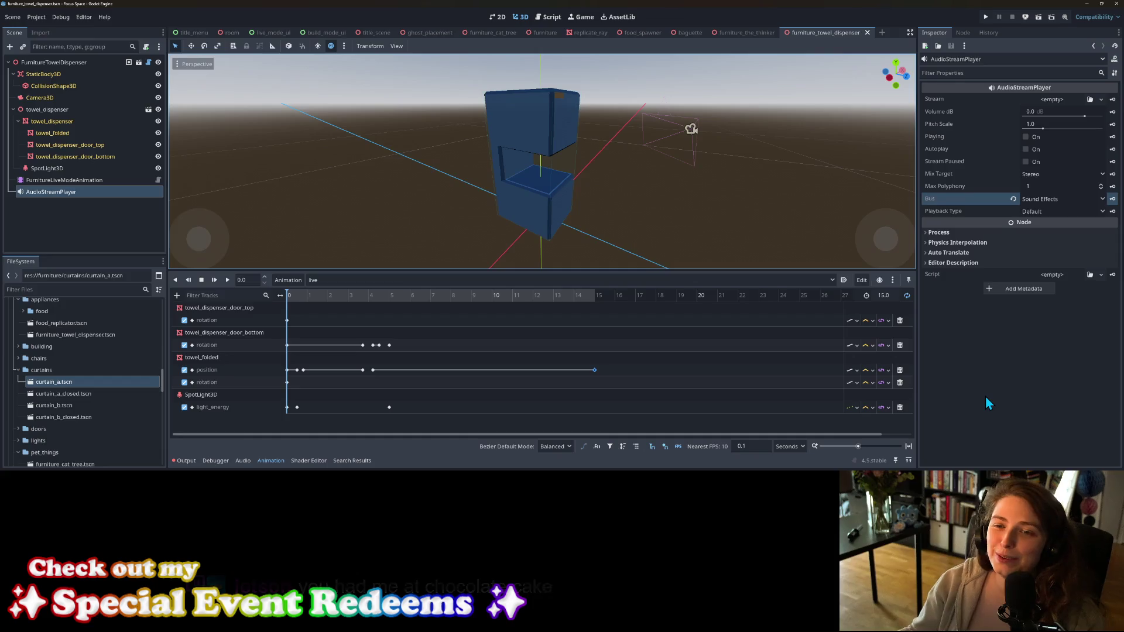
- Rename the AudioStreamPlayer node to AudioStreamPlayerWhoosh
mouse_move(296, 297)
mouse_down()
mouse_move(325, 304)
mouse_move(298, 306)
mouse_up()
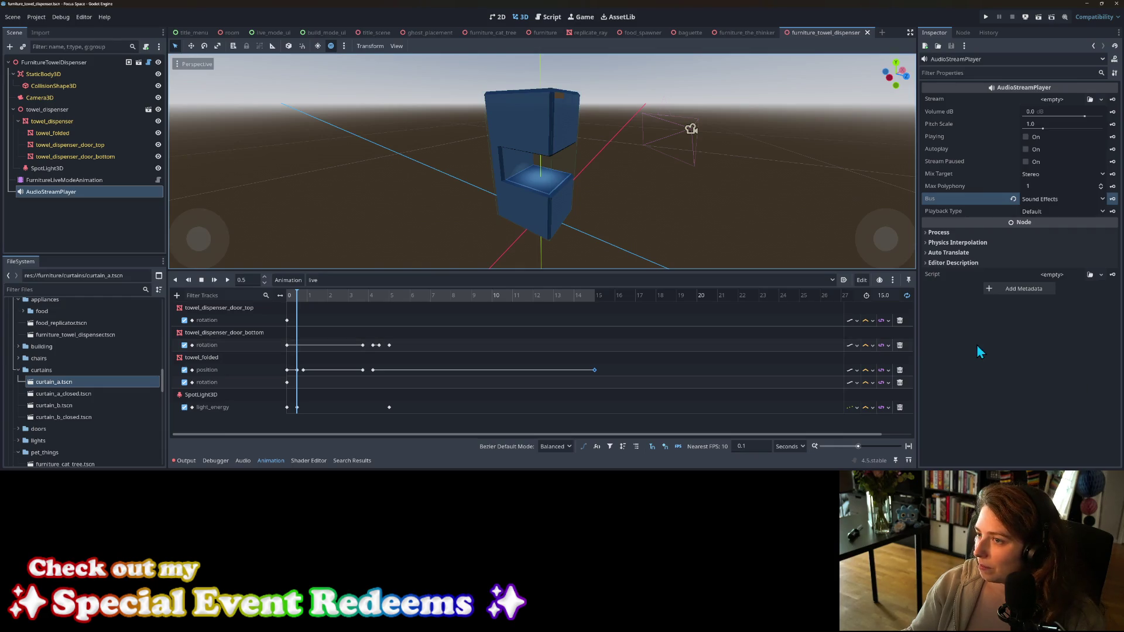
click(94, 214)
click(79, 193)
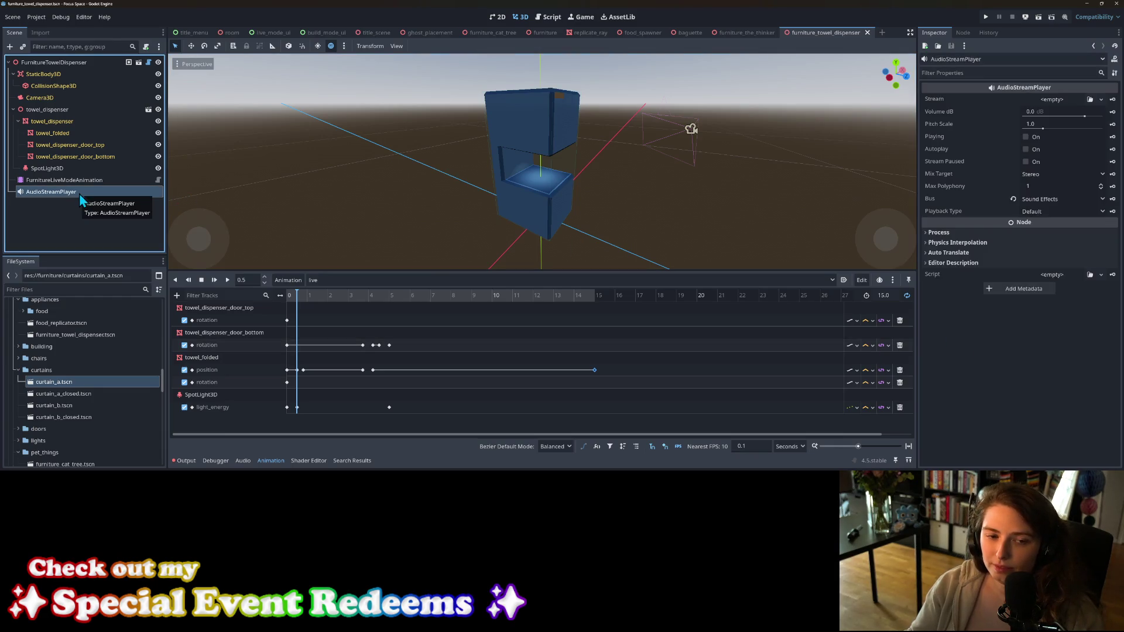
right_click(83, 195)
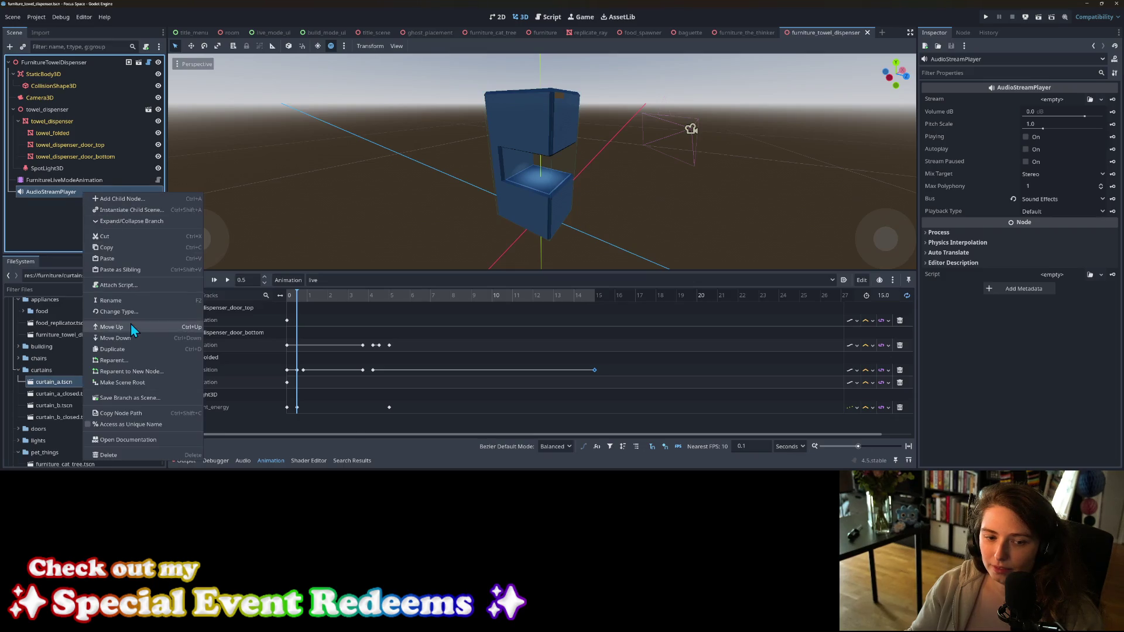
click(131, 301)
key(End)
text(Wh)
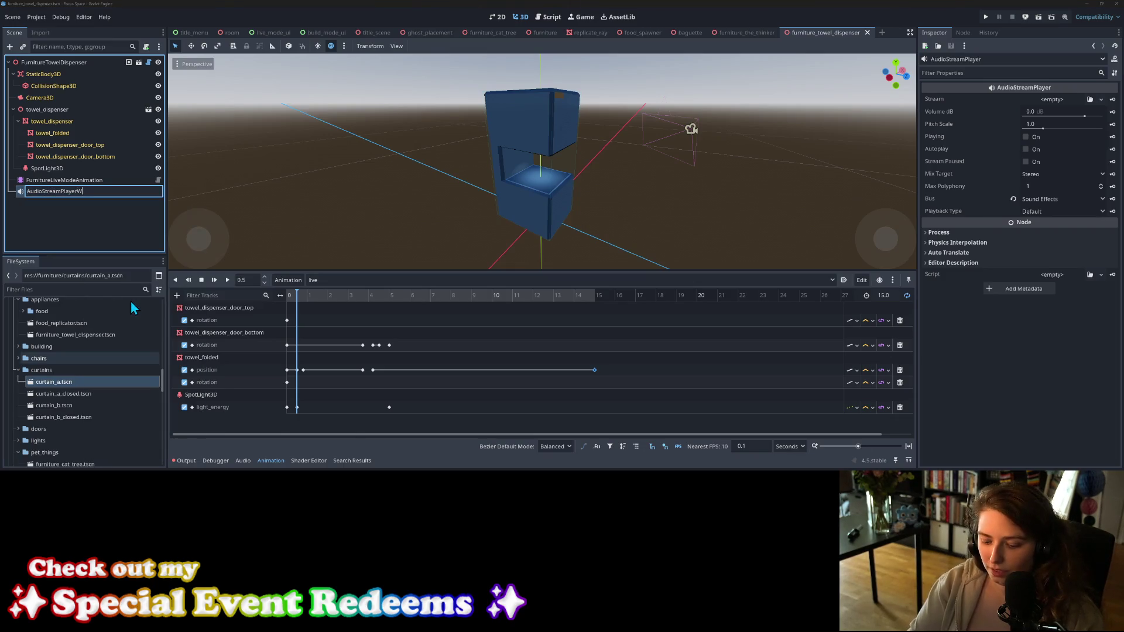
text(oosh)
key(Return)
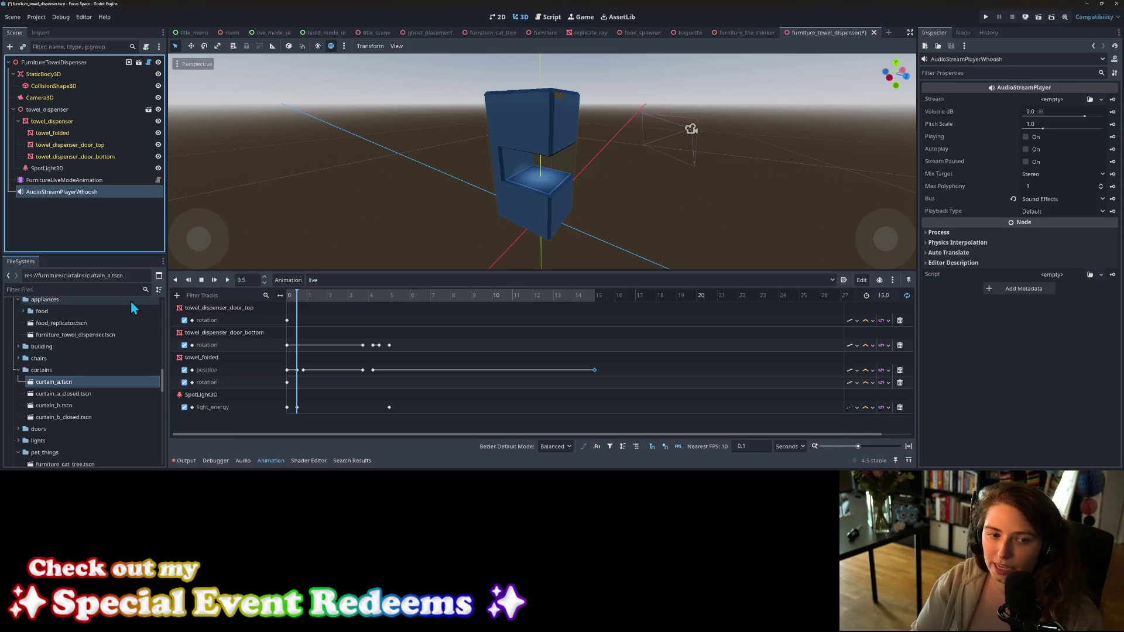
- Duplicate it as AudioStreamPlayerThud and start choosing its sound file
key(ctrl+d)
right_click(98, 203)
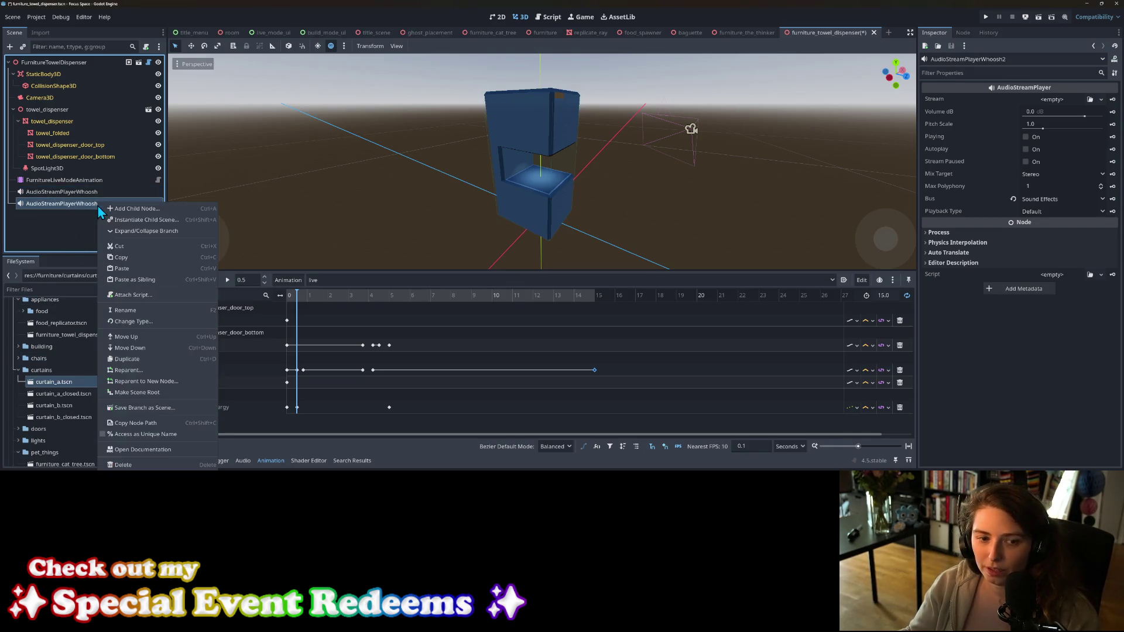
click(131, 312)
key(End)
key(BackSpace)
key(BackSpace)
key(BackSpace)
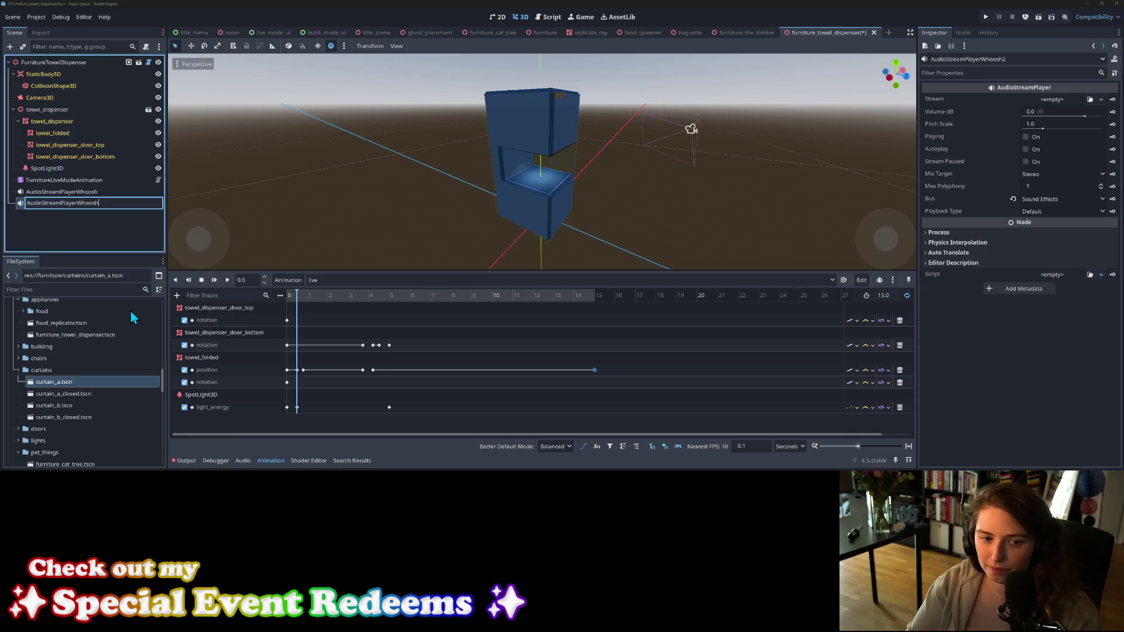
key(BackSpace)
key(BackSpace)
key(BackSpace)
text(Thud)
key(Return)
scroll(130, 310, up, 2)
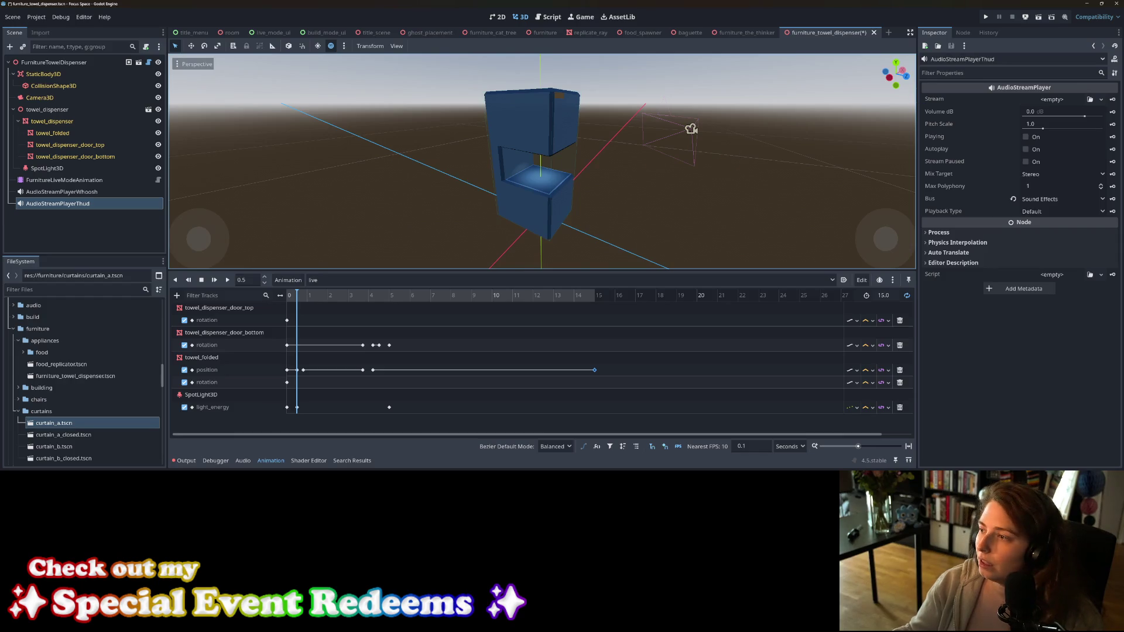
click(1090, 99)
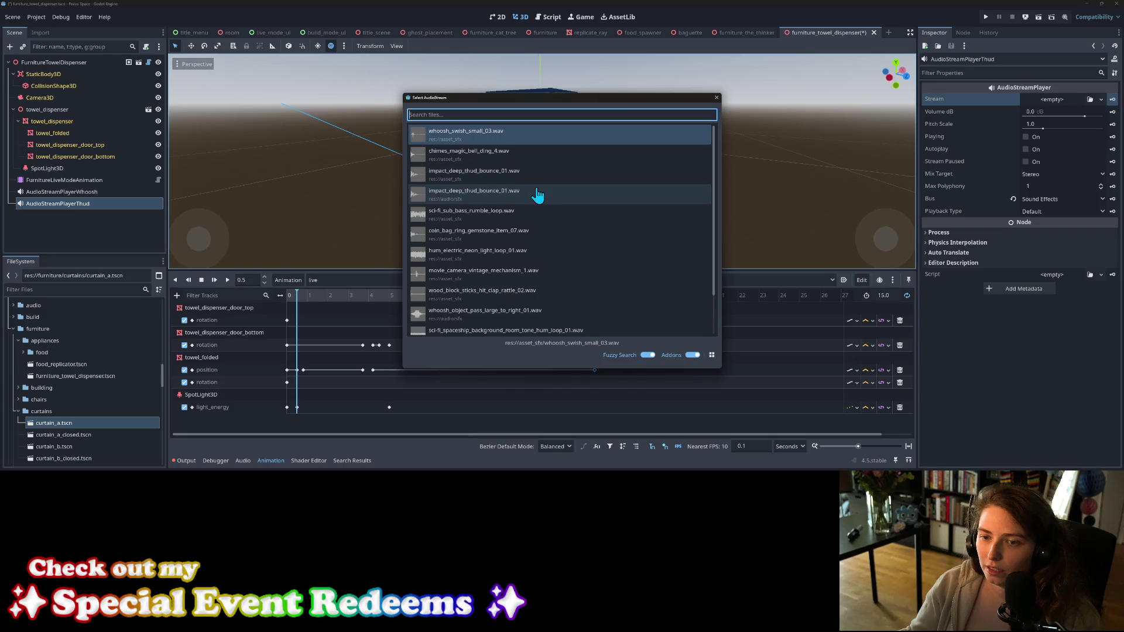
- Assign impact_deep_thud_bounce_01.wav to the AudioStreamPlayerThud stream
text(t)
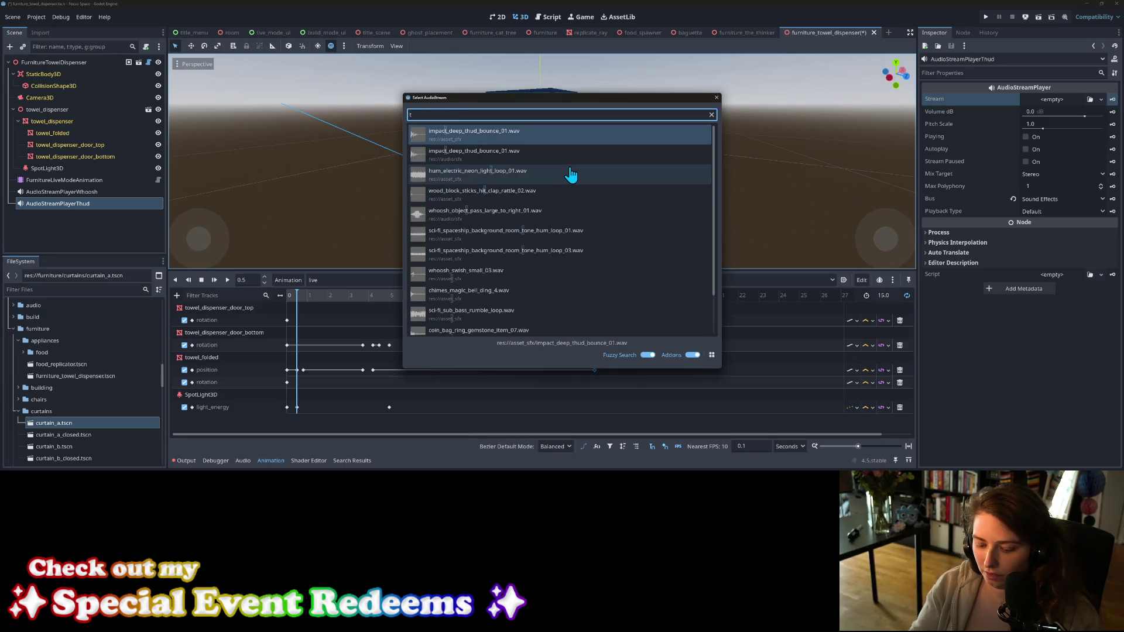
text(hud)
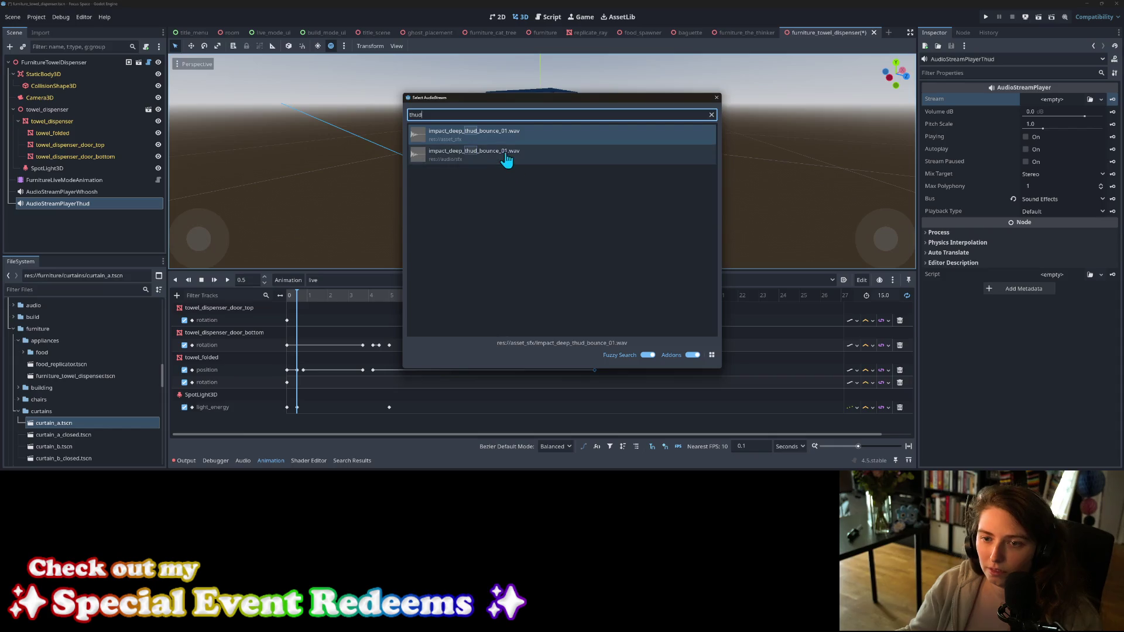
double_click(550, 154)
click(999, 364)
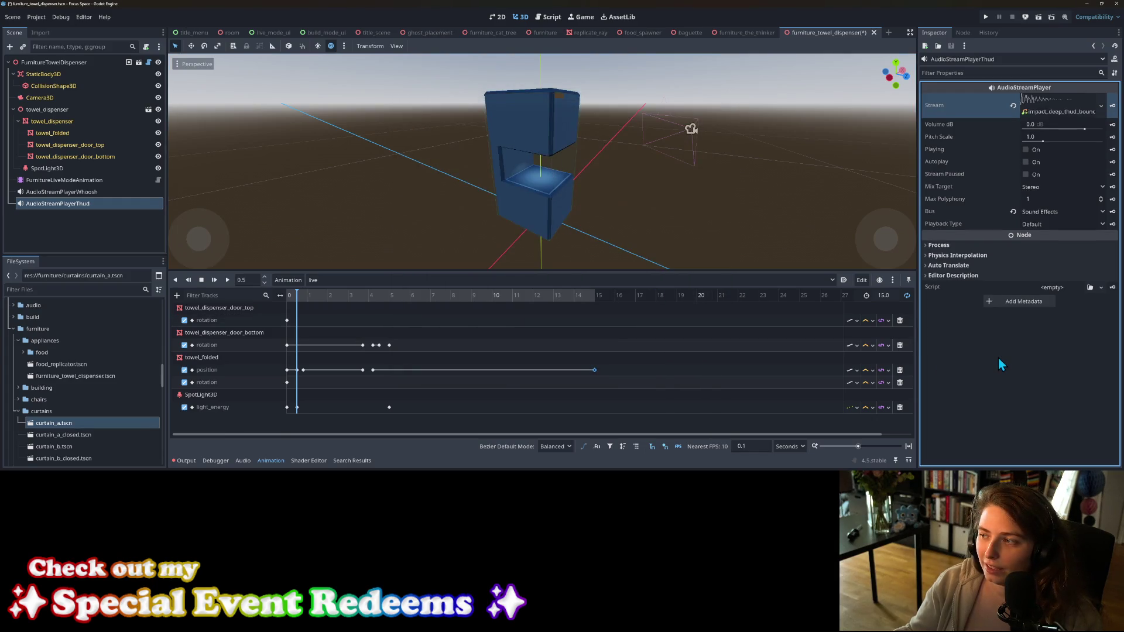
- Assign whoosh_object_pass_large_to_right_01.wav to AudioStreamPlayerWhoosh and save the scene
click(86, 193)
click(1089, 99)
text(w)
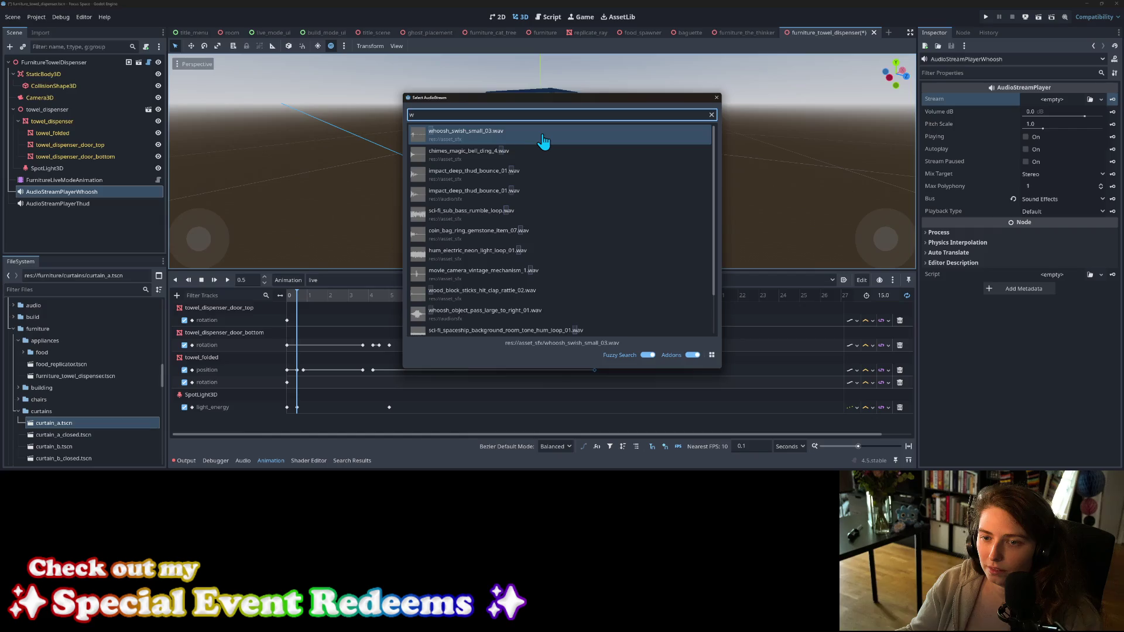
text(ho)
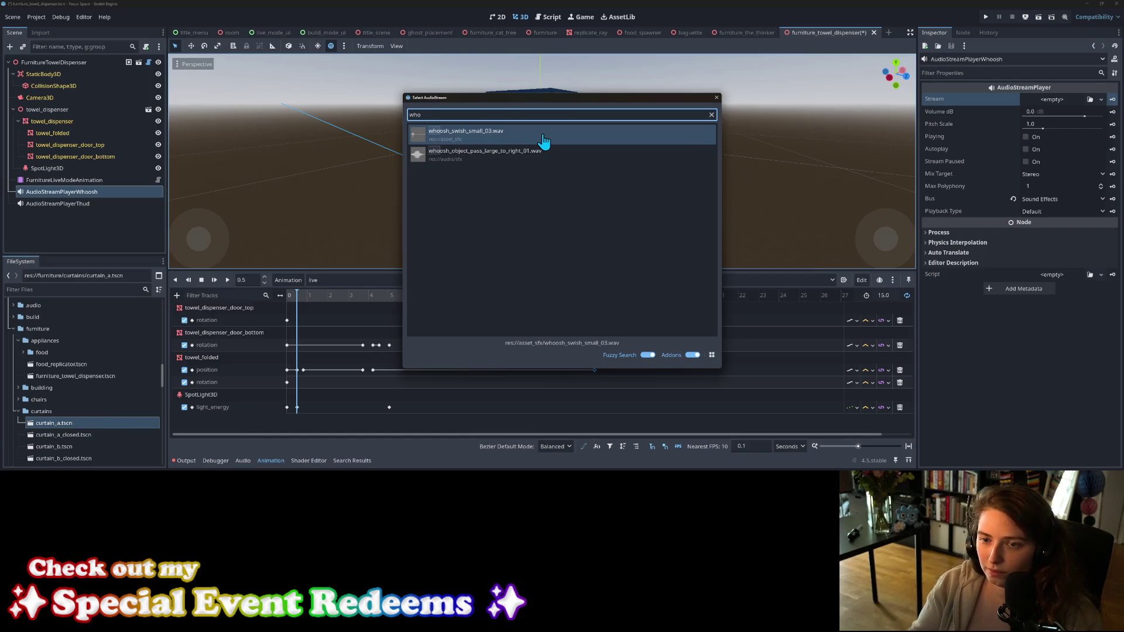
double_click(547, 159)
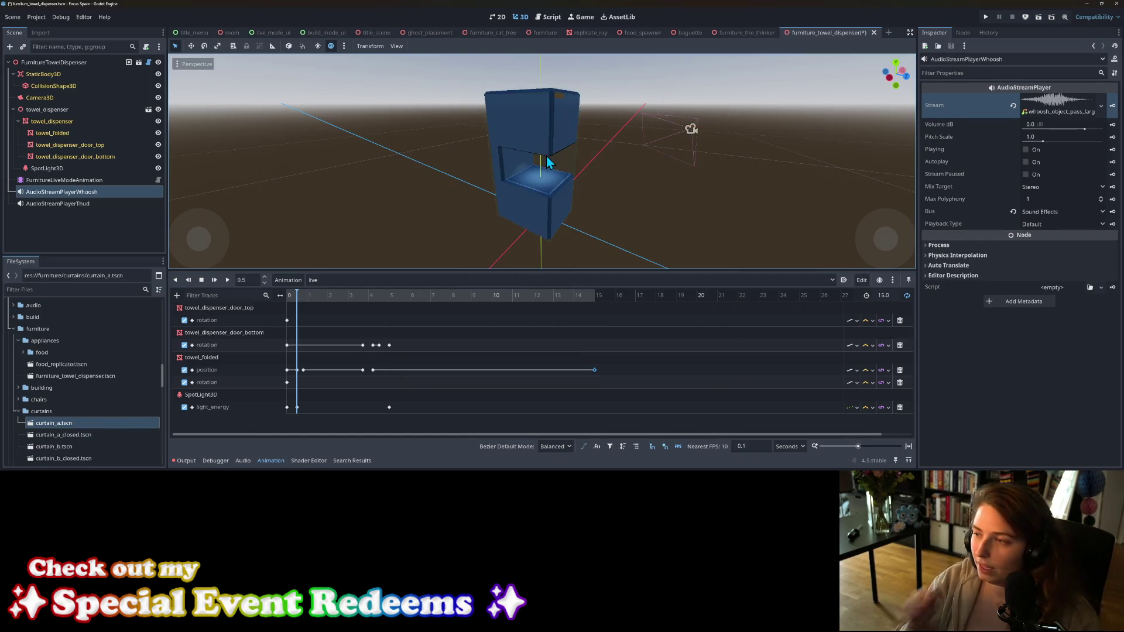
key(ctrl+s)
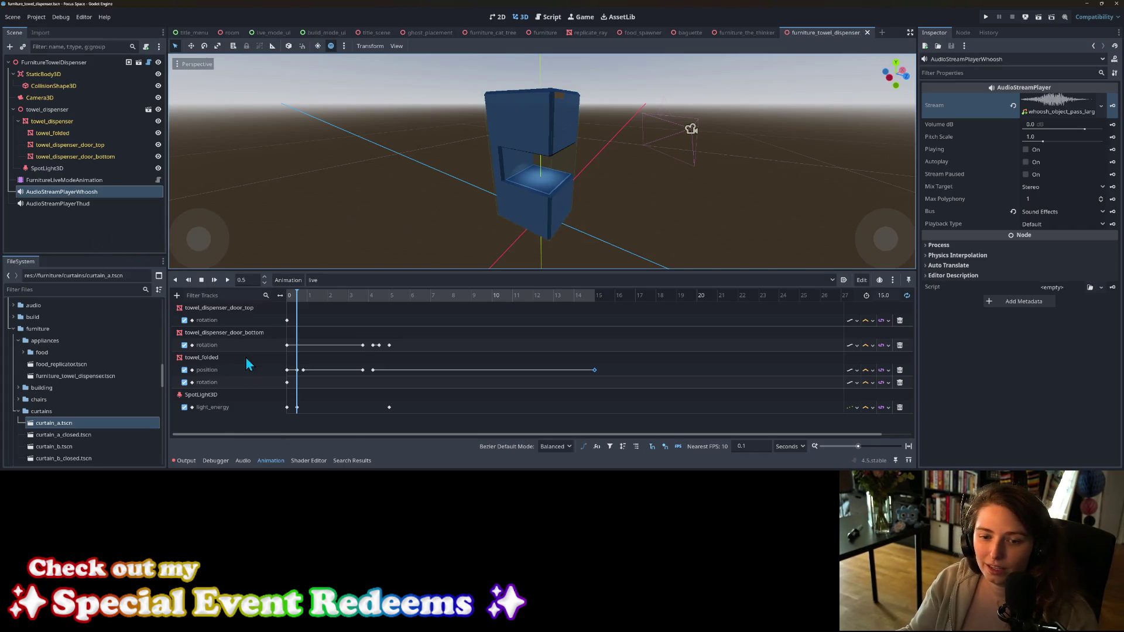
- Add a method-call track on AudioStreamPlayerWhoosh with a play() key
click(108, 200)
click(102, 192)
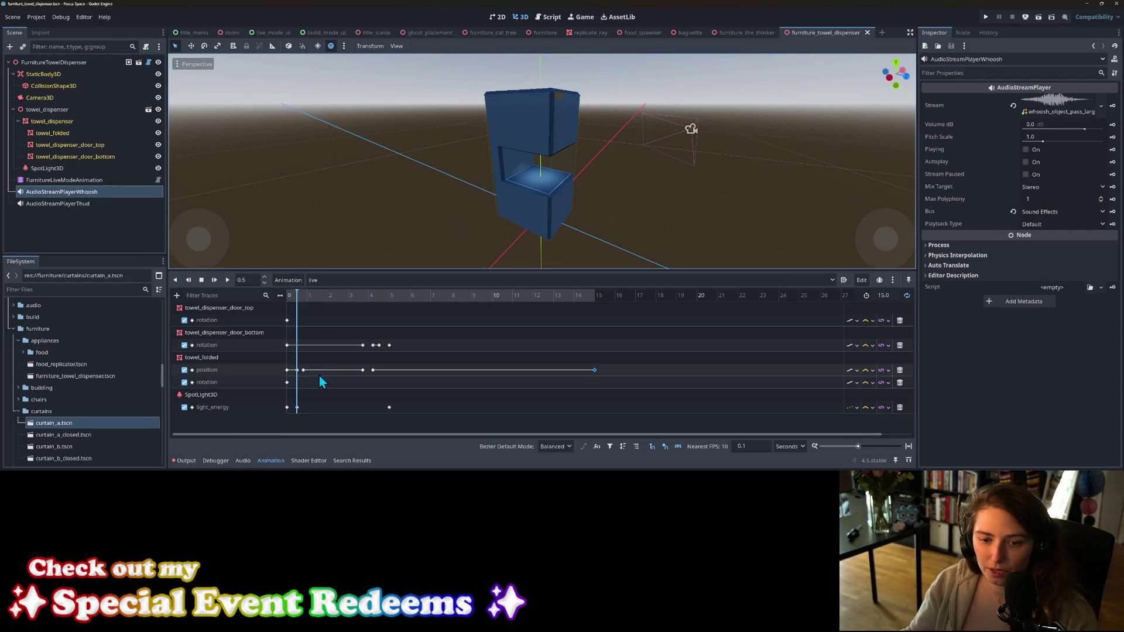
click(177, 295)
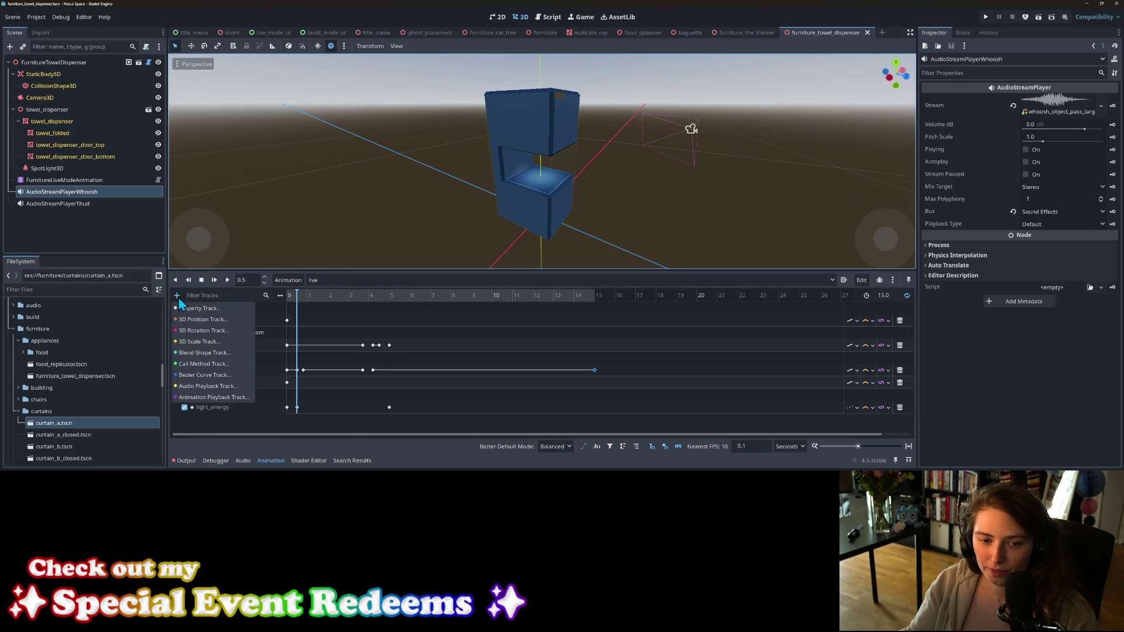
click(198, 364)
click(544, 247)
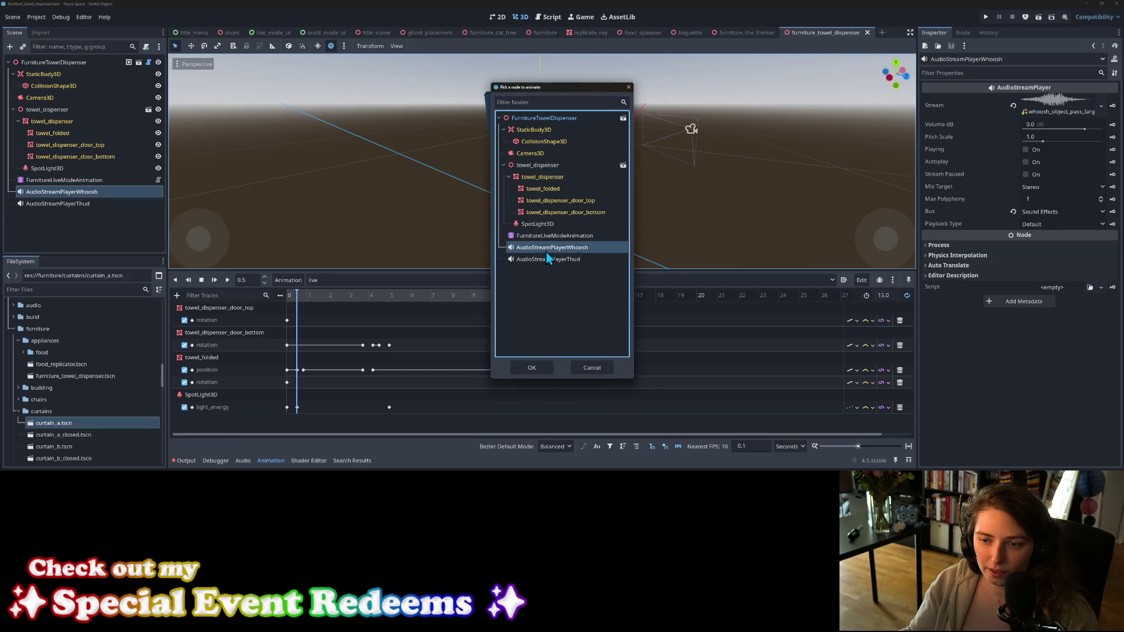
click(533, 368)
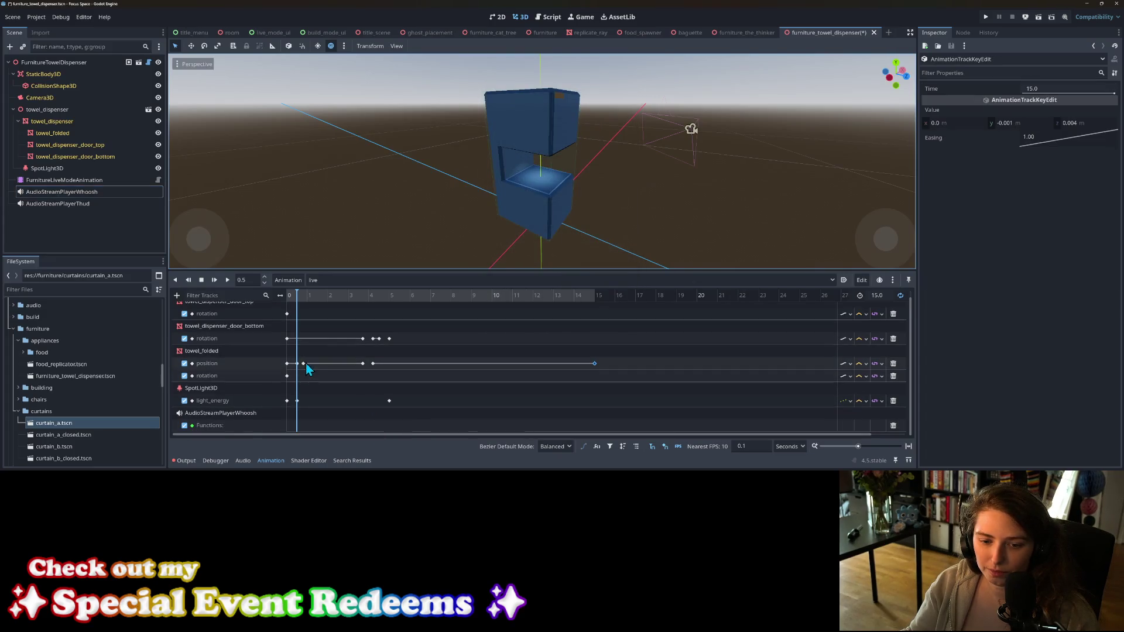
right_click(295, 431)
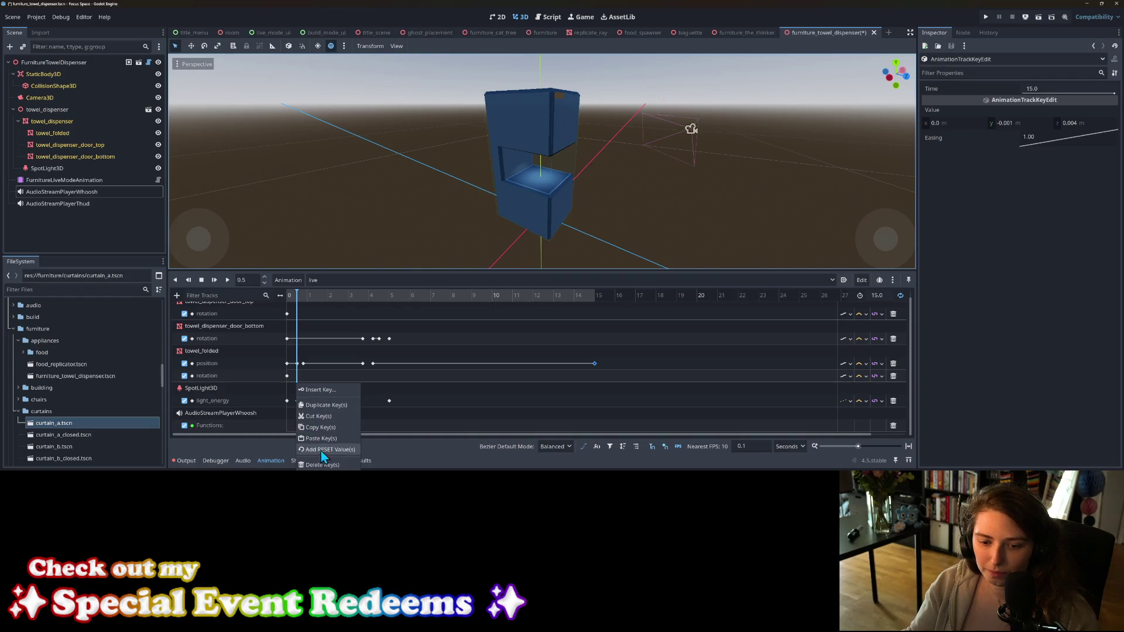
click(317, 391)
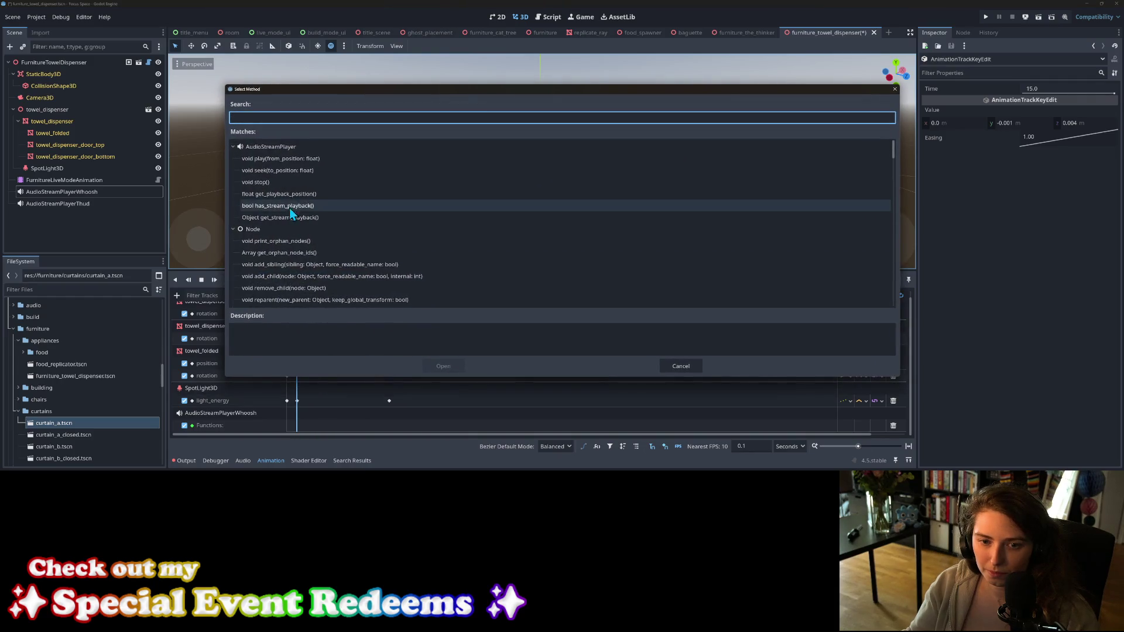
click(273, 159)
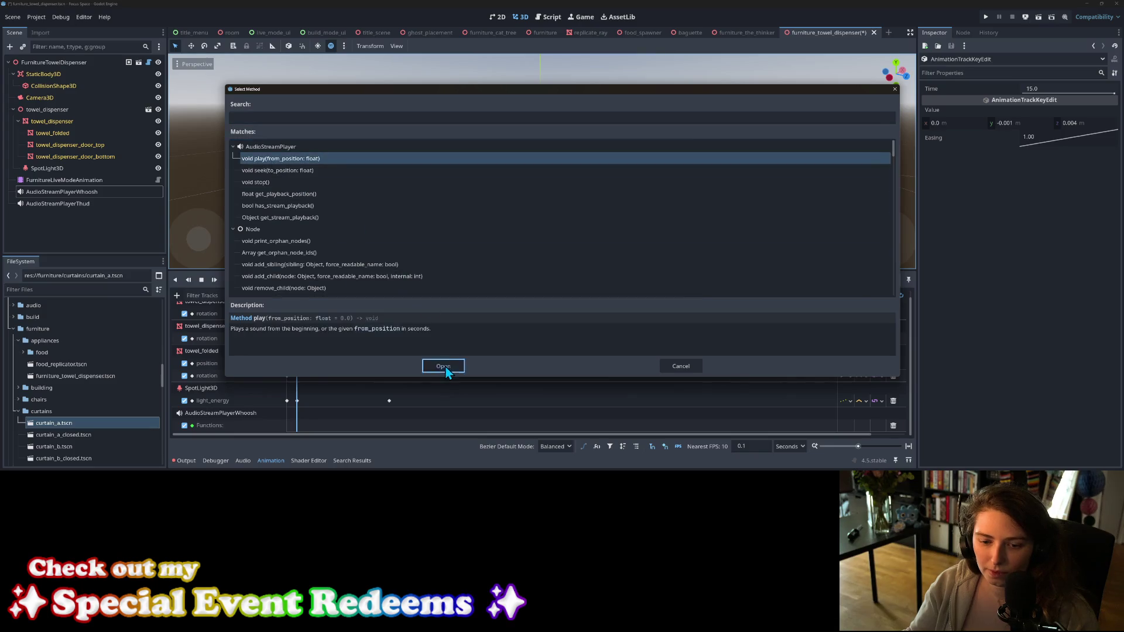
click(444, 366)
- Add an AudioStreamPlayerThud method-call track with a play() key near 0.9 s and save
drag(300, 296, 303, 297)
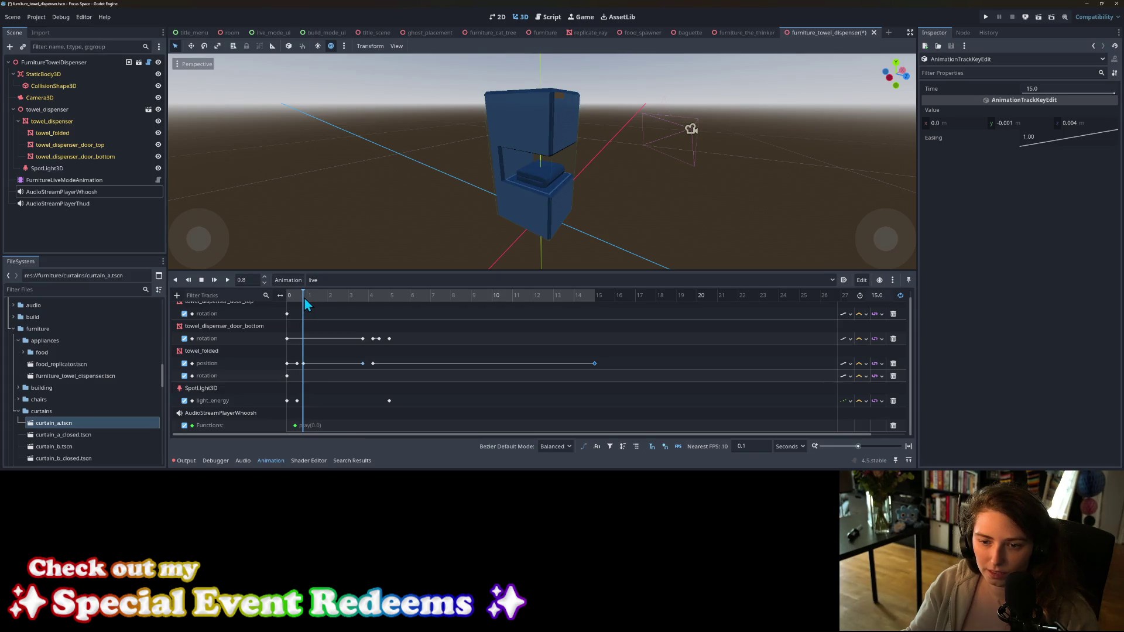
click(177, 296)
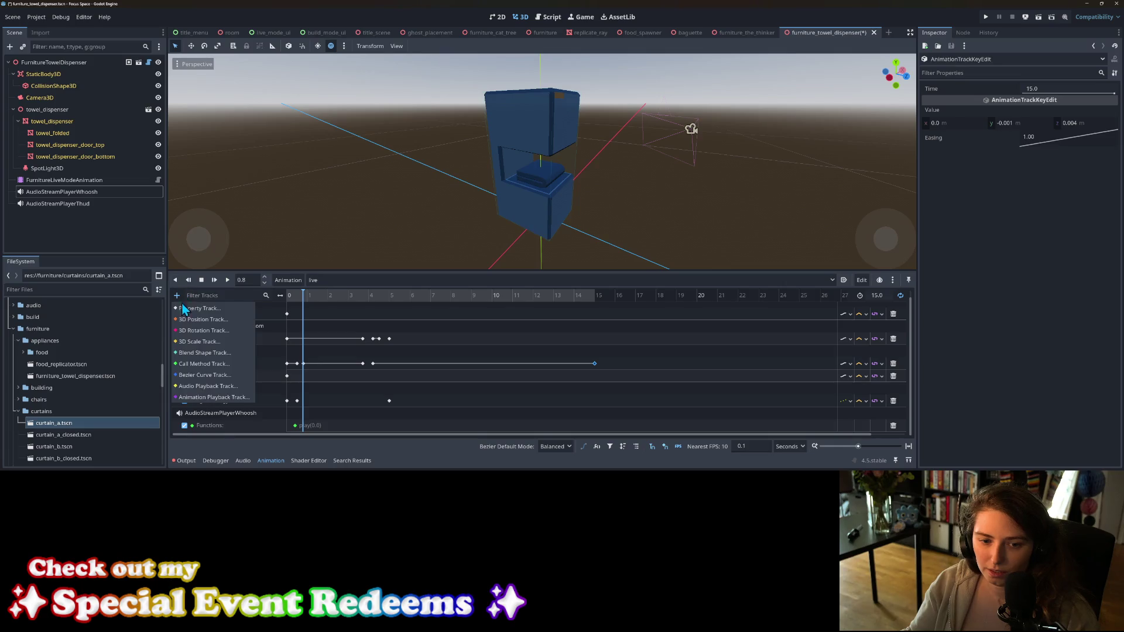
click(209, 363)
click(557, 261)
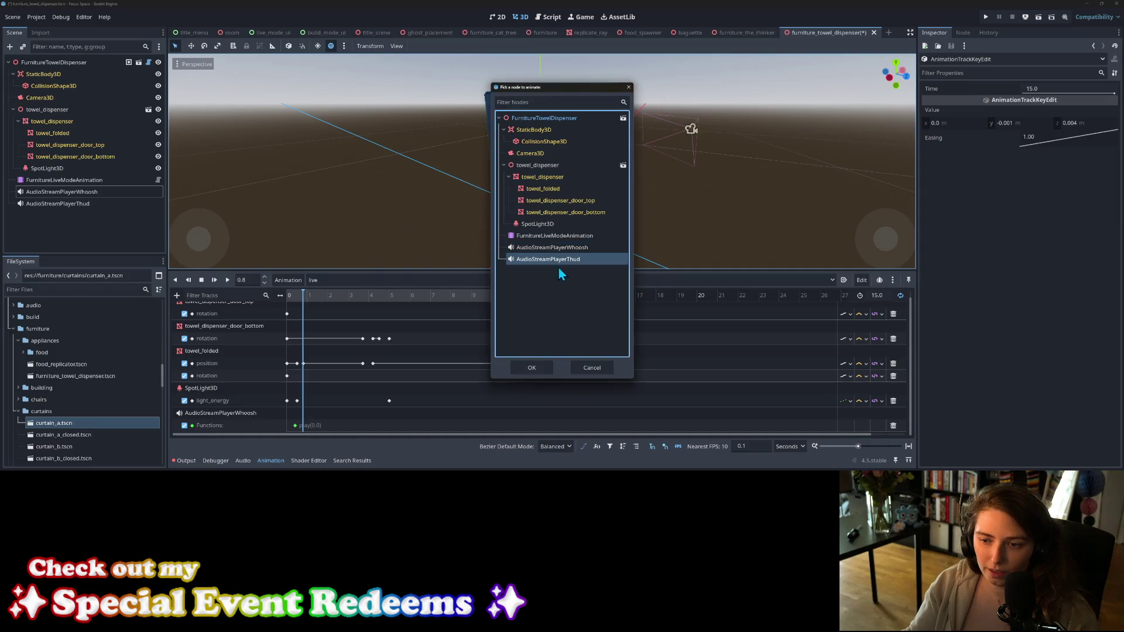
click(533, 367)
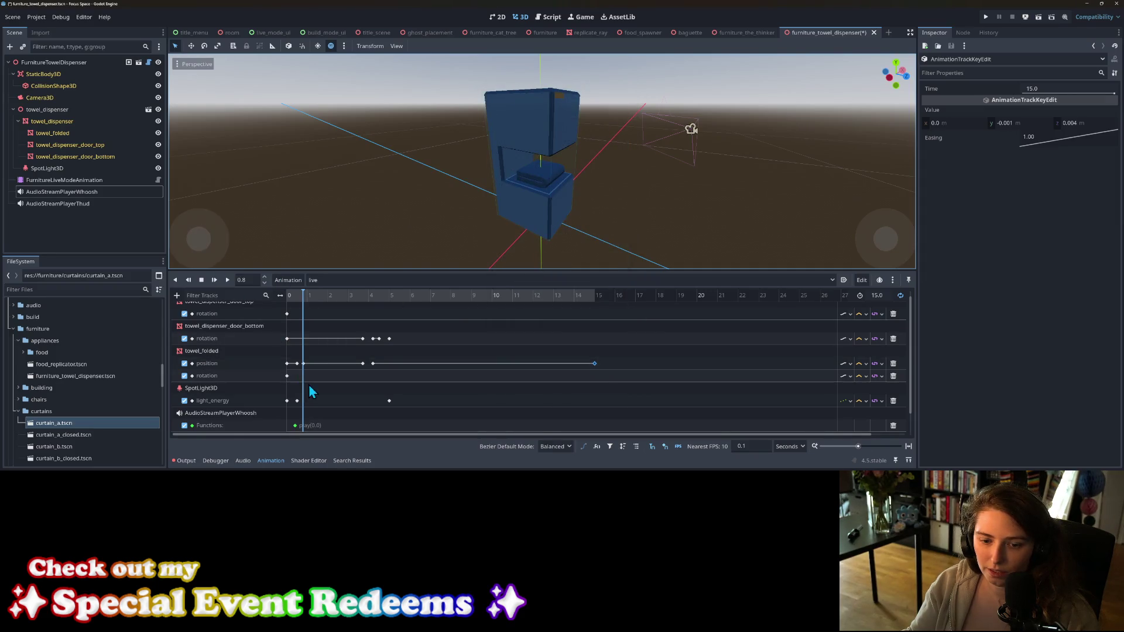
right_click(303, 427)
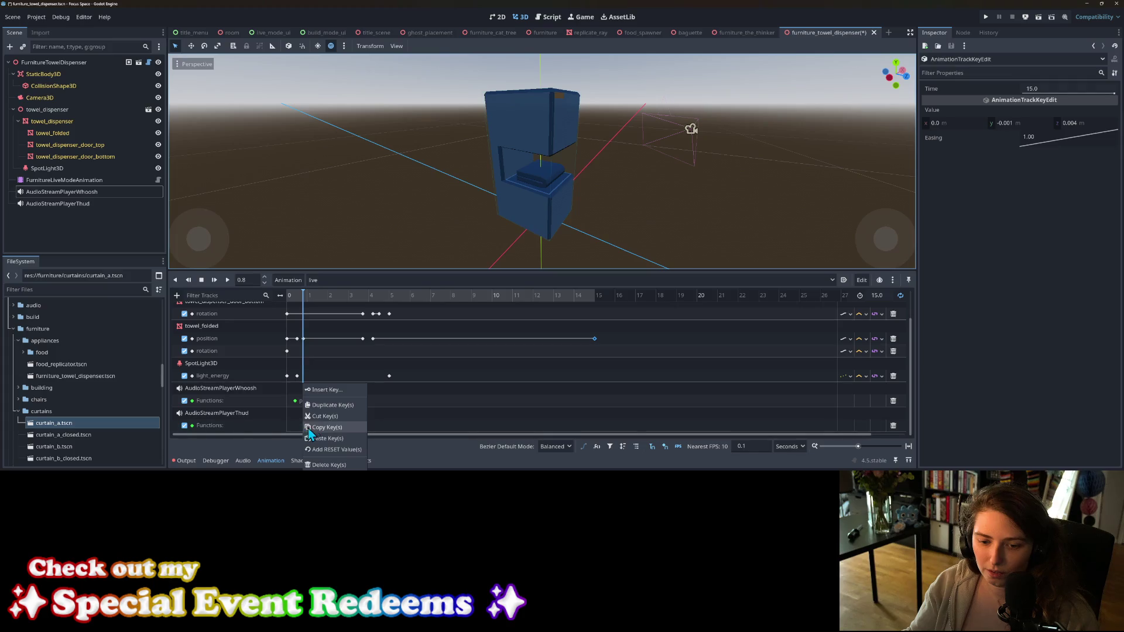
click(328, 391)
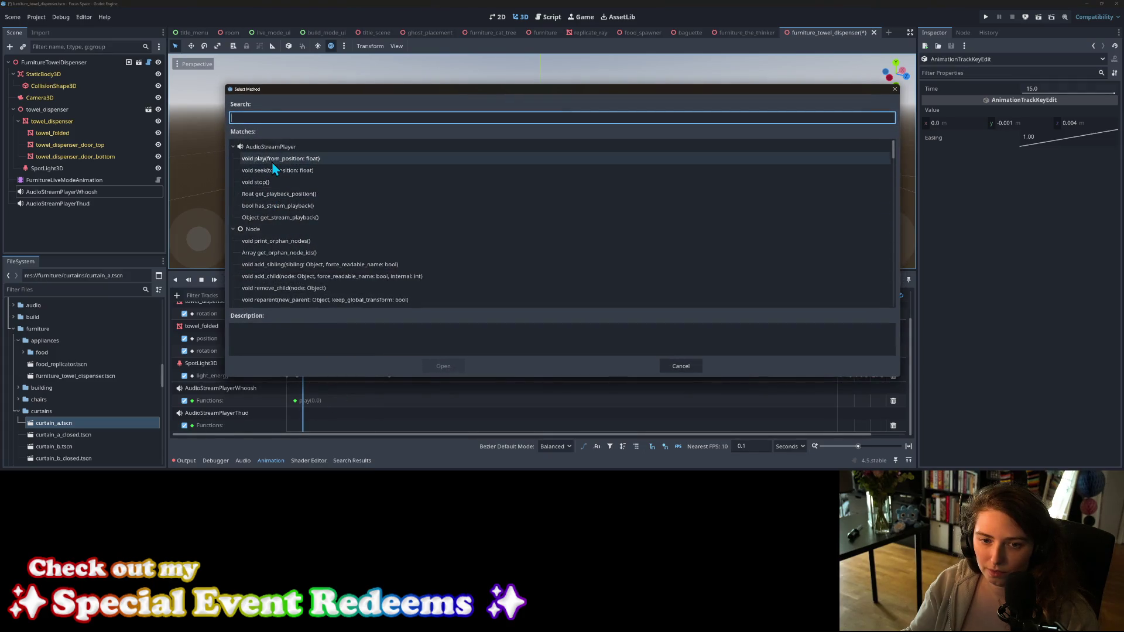
click(272, 162)
click(437, 367)
key(ctrl+s)
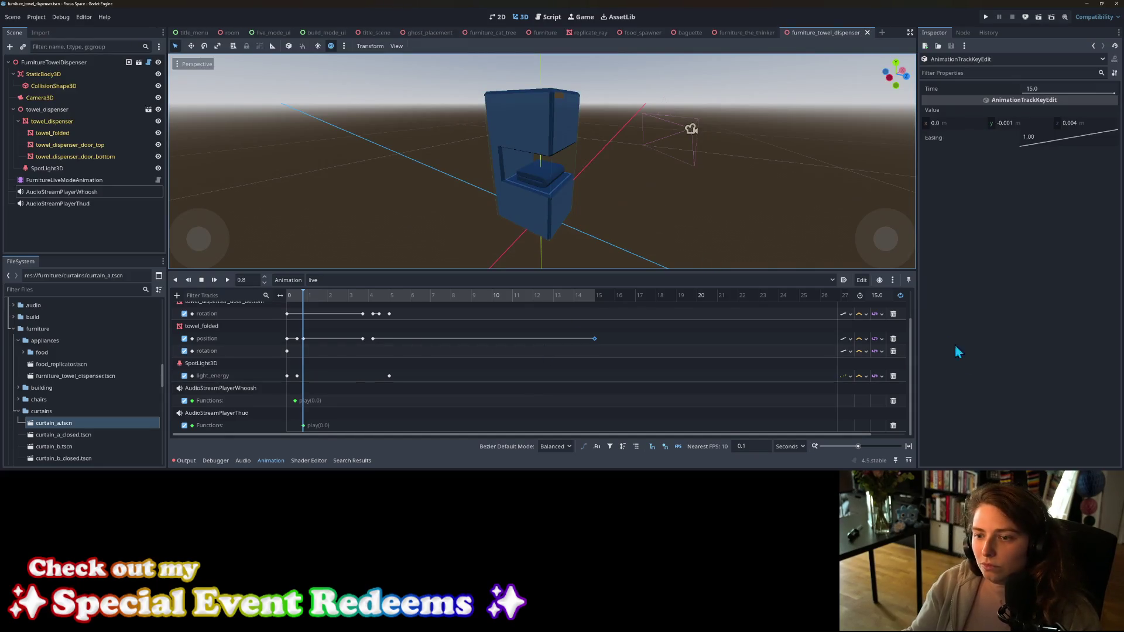
drag(783, 270, 783, 358)
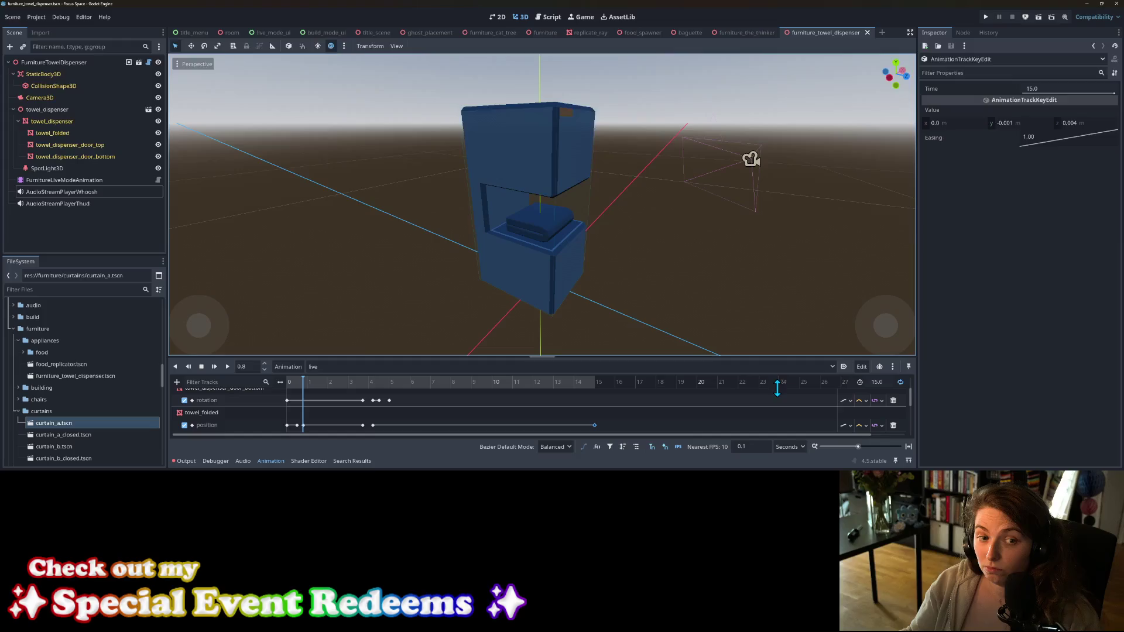
- Run the game, open a saved room's appliances category, then stop it with F8
click(90, 181)
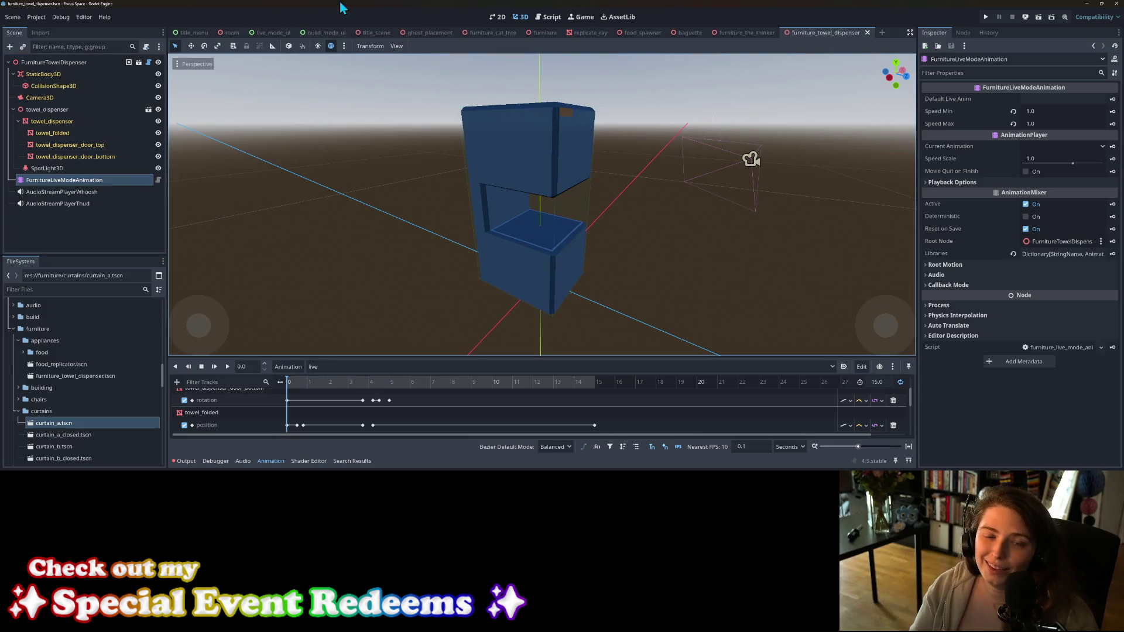
click(985, 16)
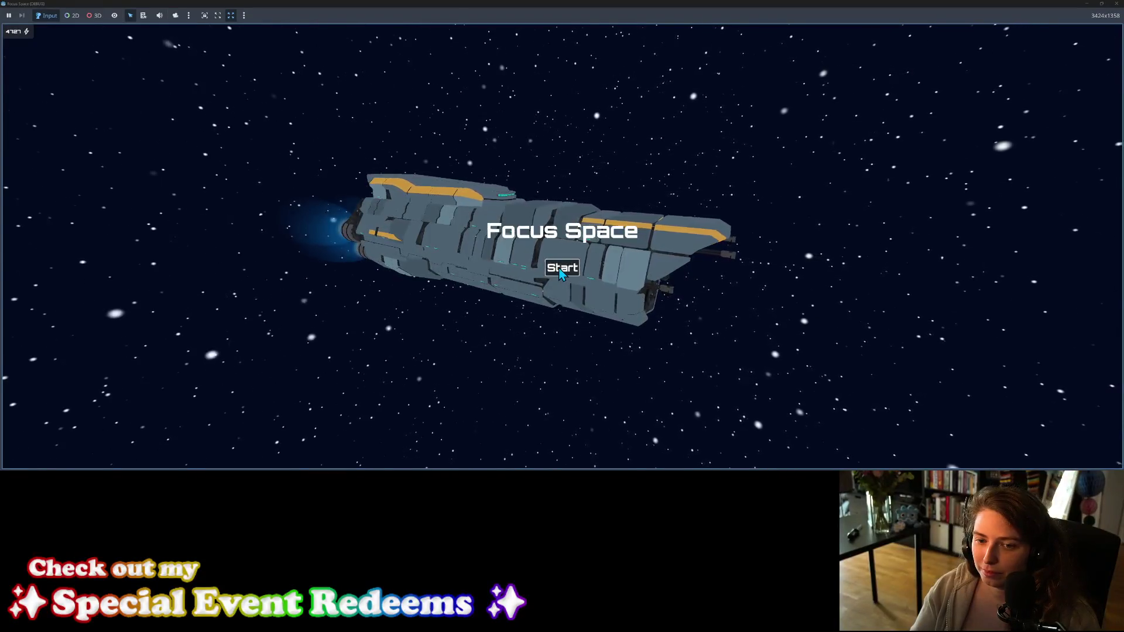
click(559, 268)
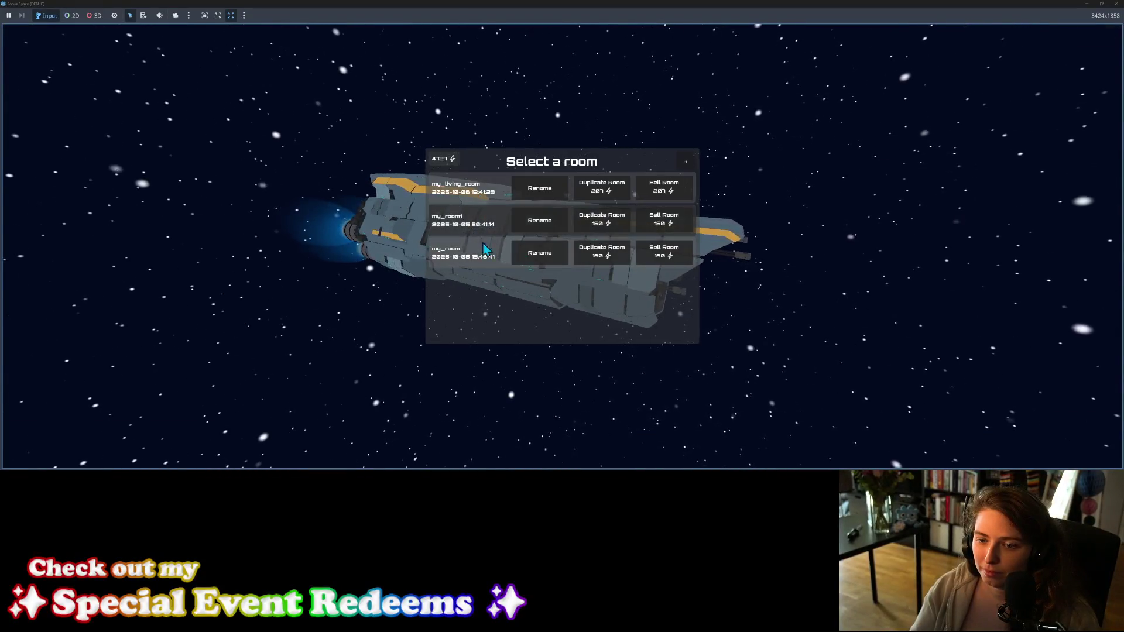
click(472, 252)
click(267, 429)
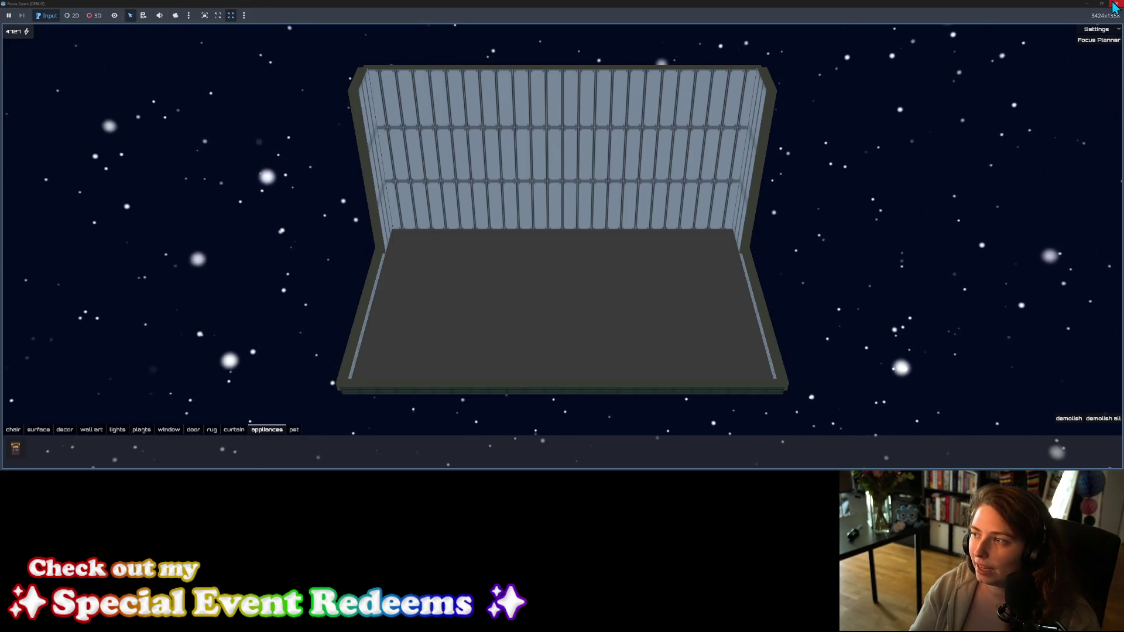
key(F8)
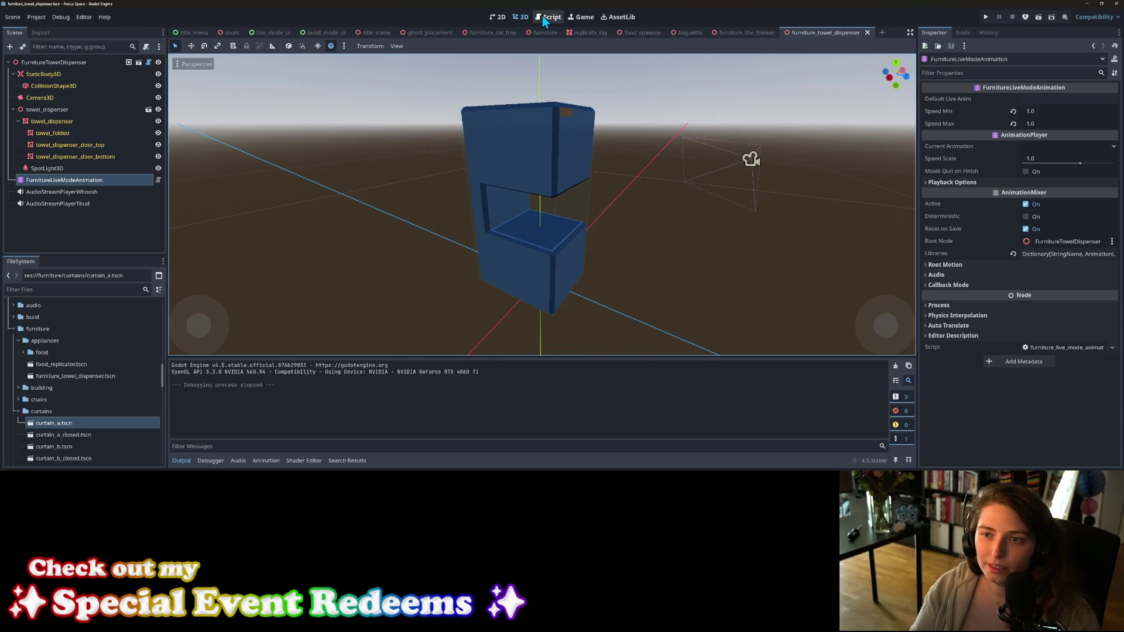
- Open furniture_data.gd and start a "Towel Dispenser" entry after the replicator
click(18, 412)
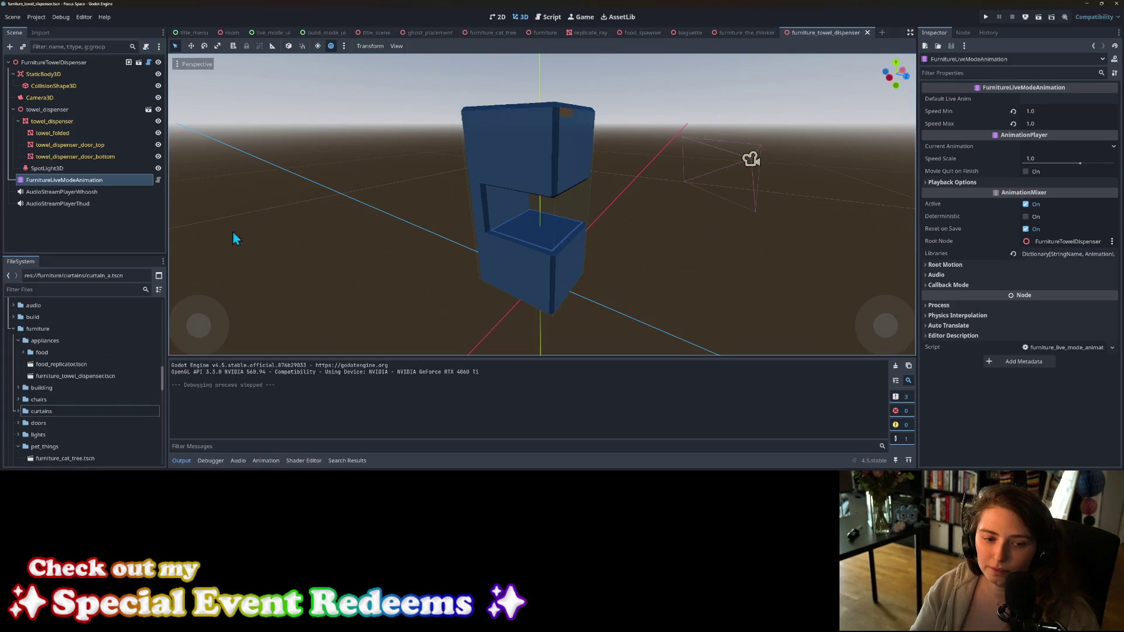
click(551, 17)
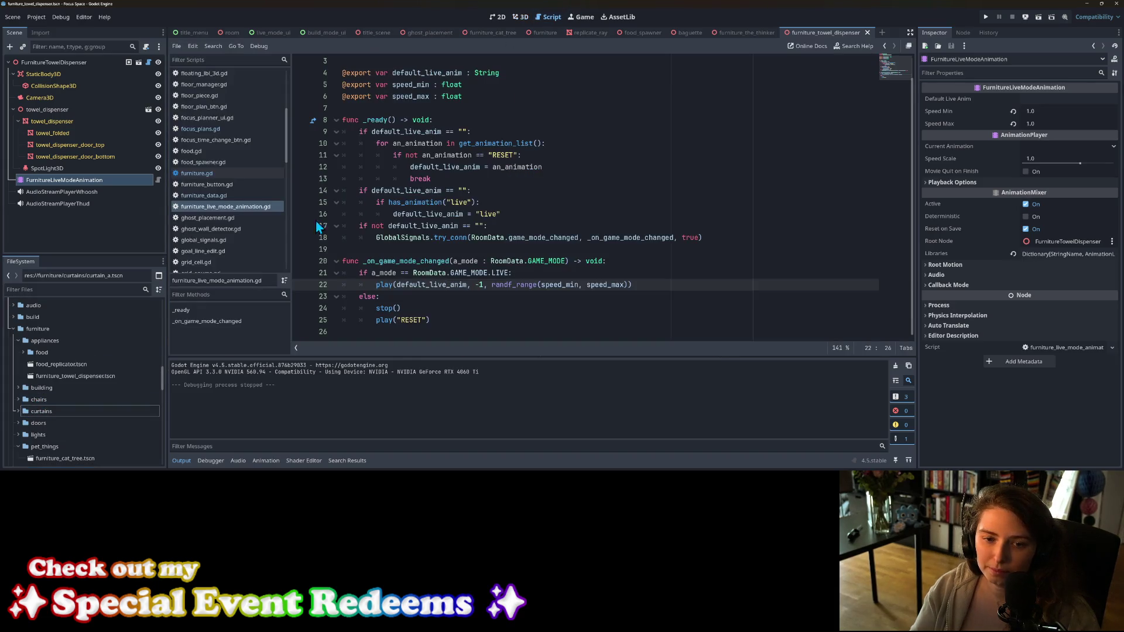
click(265, 196)
scroll(475, 259, down, 1)
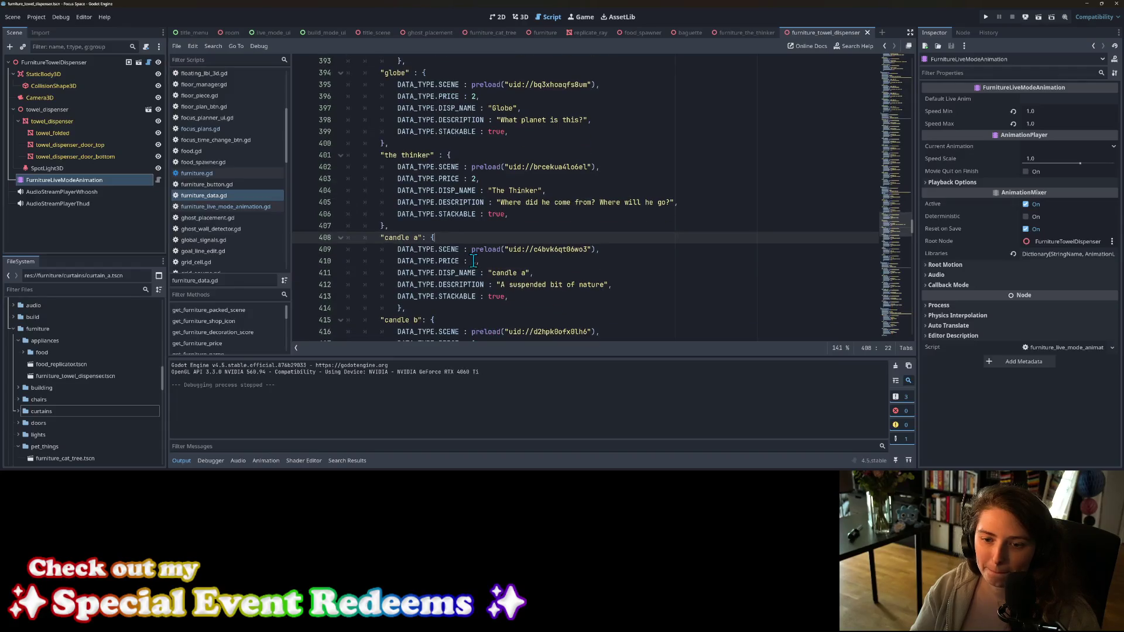
mouse_move(889, 227)
mouse_down()
mouse_move(915, 106)
mouse_move(882, 335)
mouse_up()
click(897, 143)
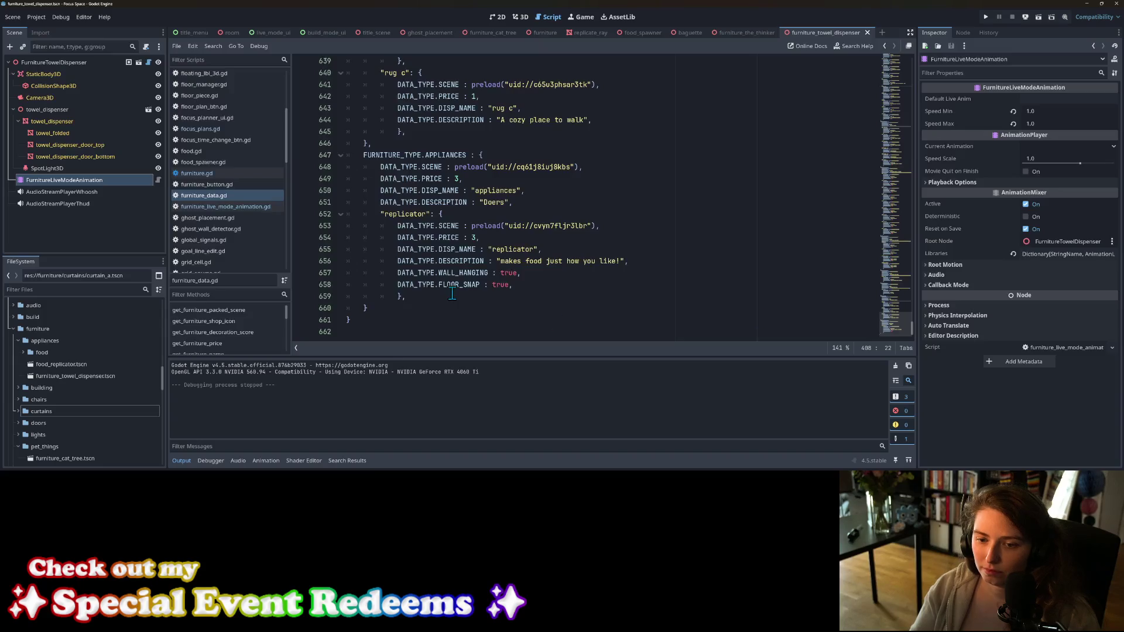
click(444, 299)
key(Return)
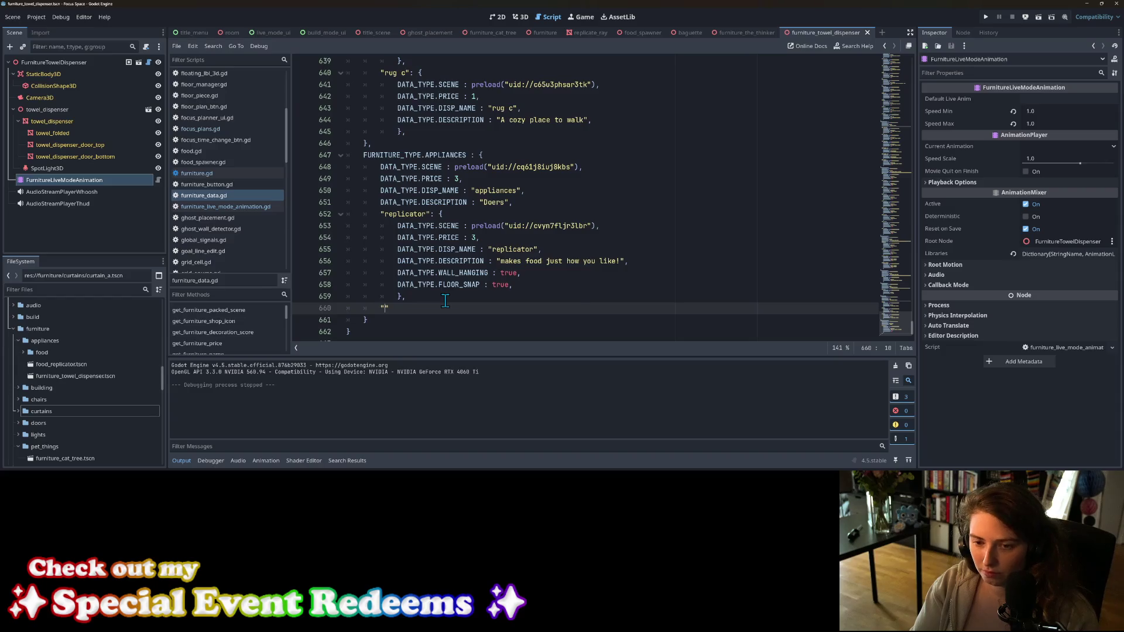
text(Towel Dispenser)
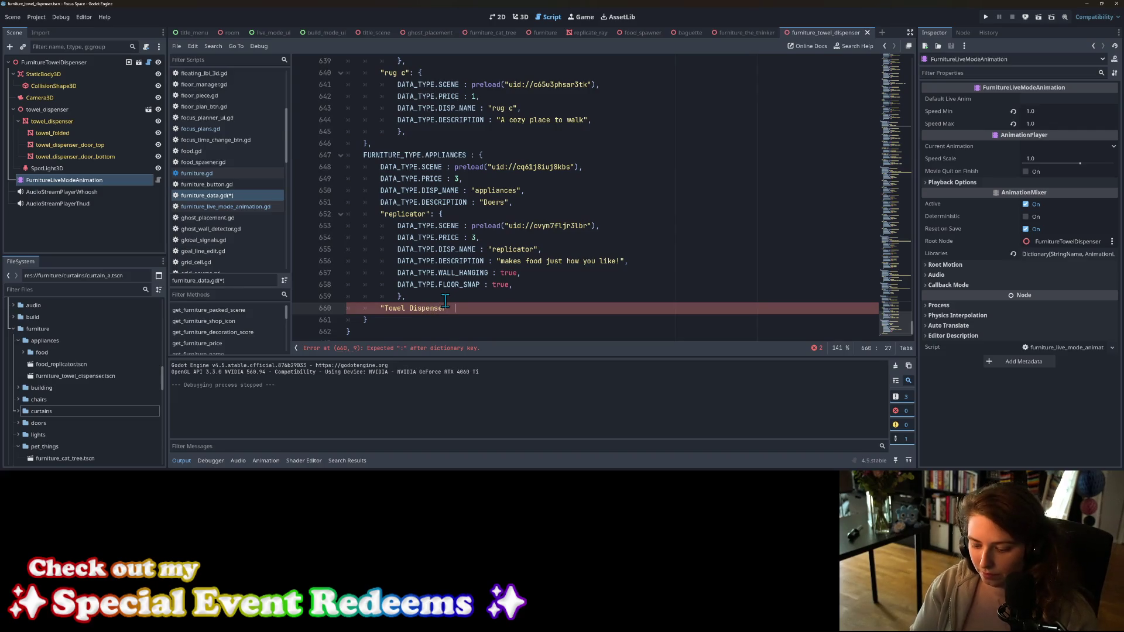
key(Return)
- Paste the replicator's property lines into it, deleting the WALL_HANGING and FLOOR_SNAP lines
drag(396, 226, 432, 294)
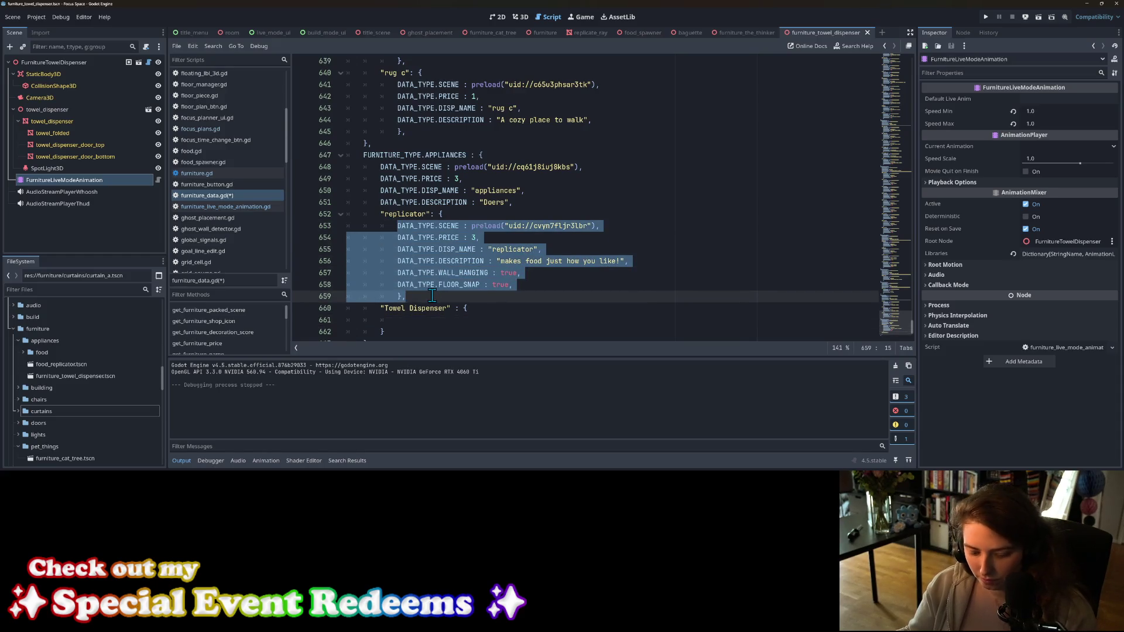
click(436, 287)
drag(396, 225, 520, 284)
key(ctrl+c)
click(453, 319)
key(ctrl+v)
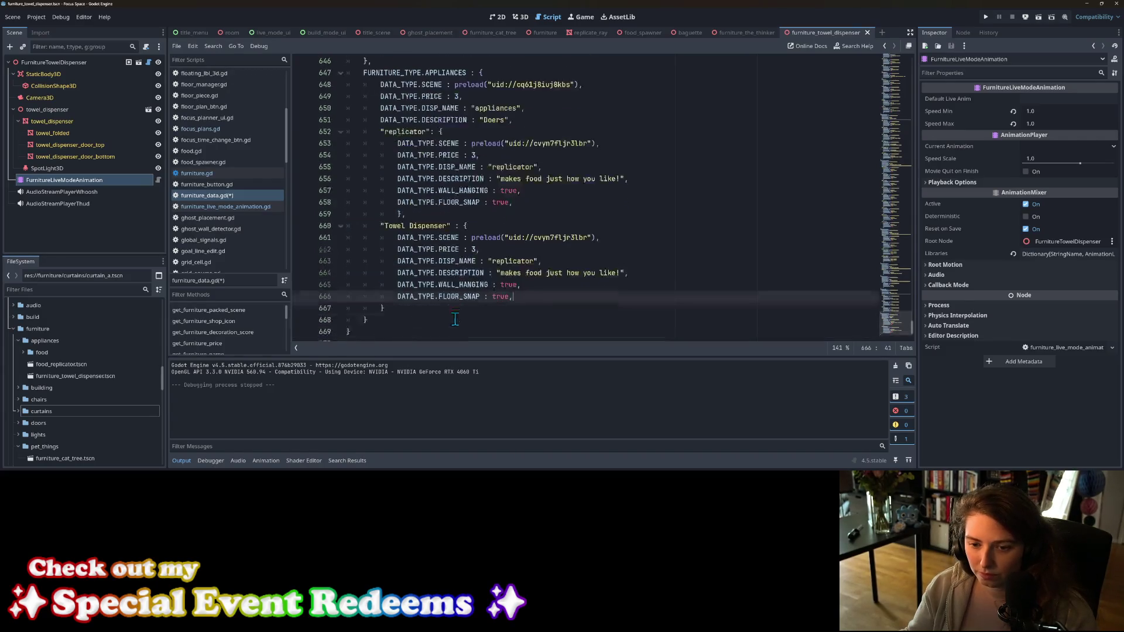
click(423, 297)
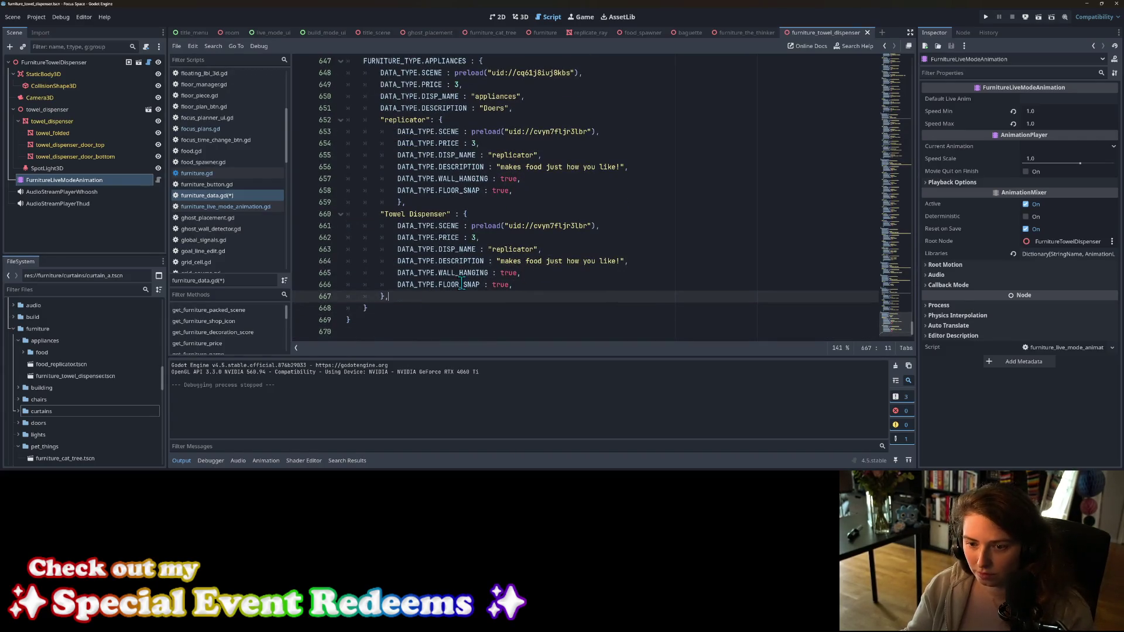
drag(531, 287, 377, 274)
key(BackSpace)
key(BackSpace)
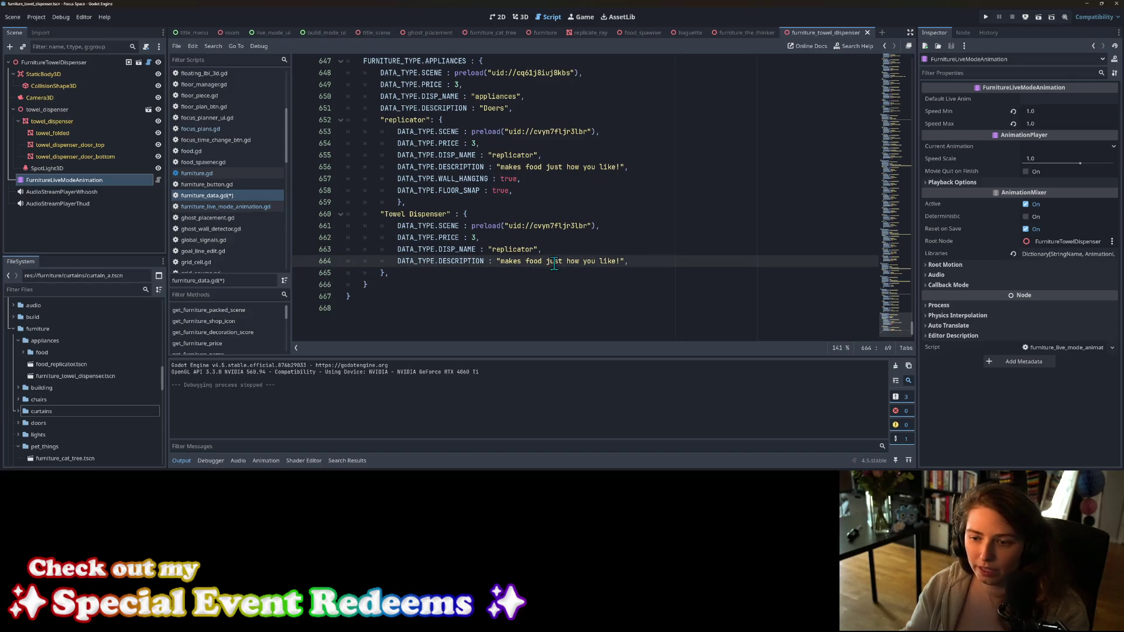
- Set the Towel Dispenser's name and description, capitalise the Replicator's text, and save
double_click(511, 249)
text(Towel Dispense)
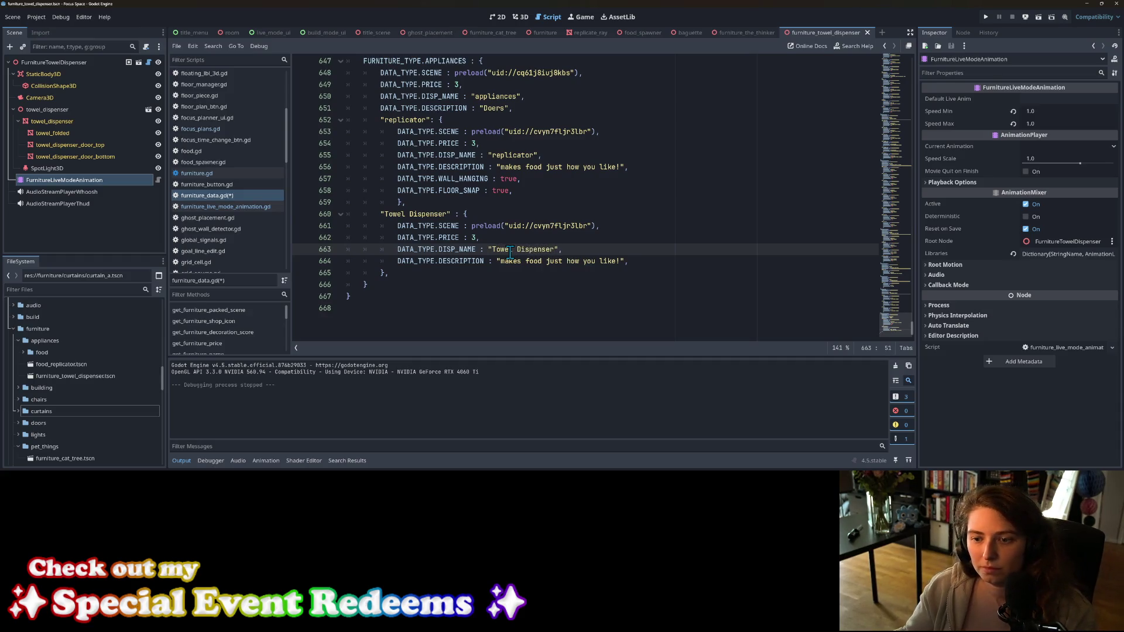
drag(502, 261, 621, 261)
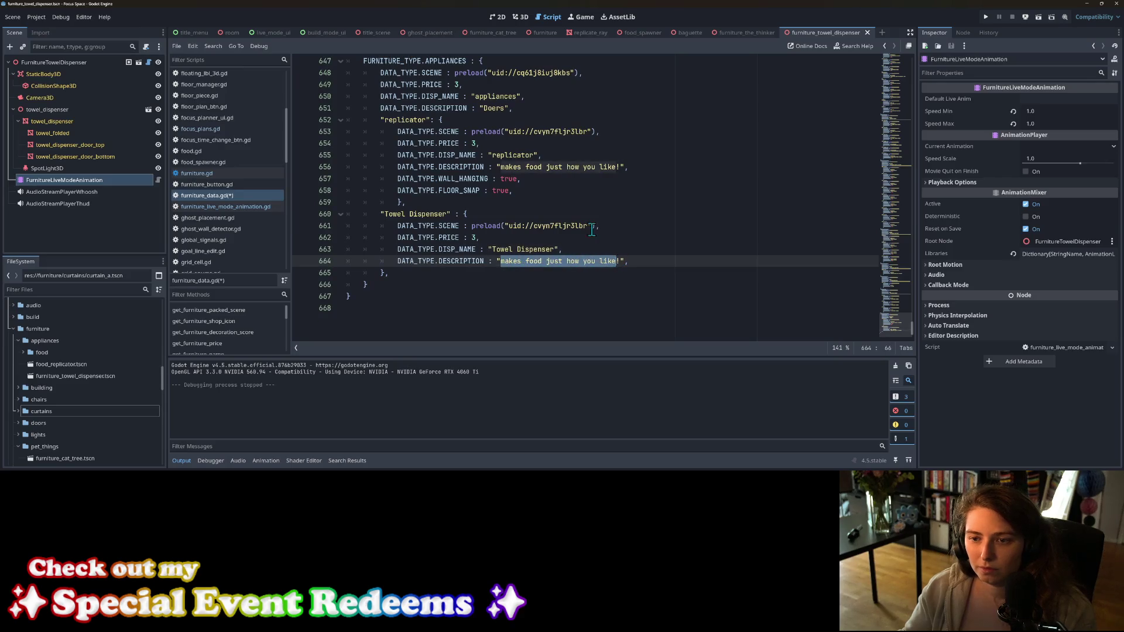
click(504, 170)
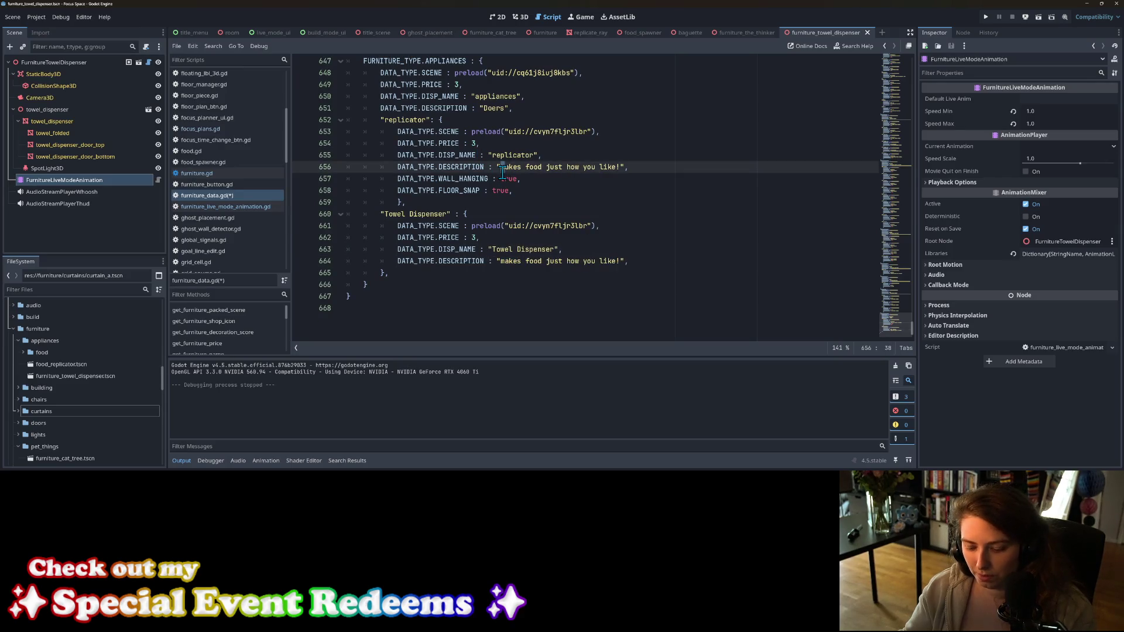
click(493, 156)
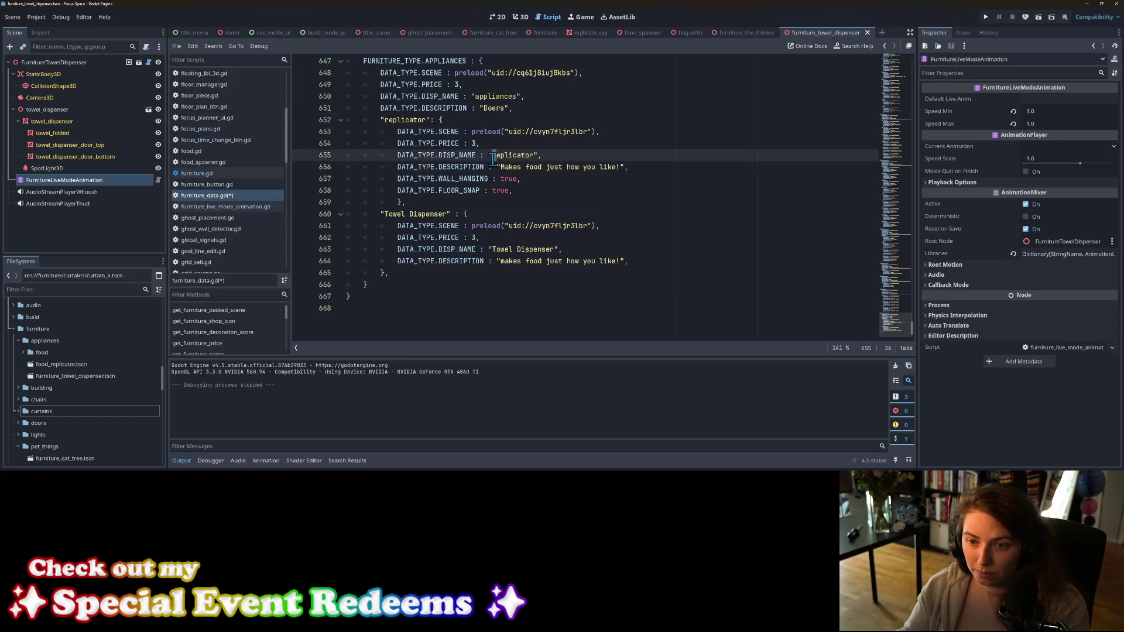
drag(500, 261, 618, 261)
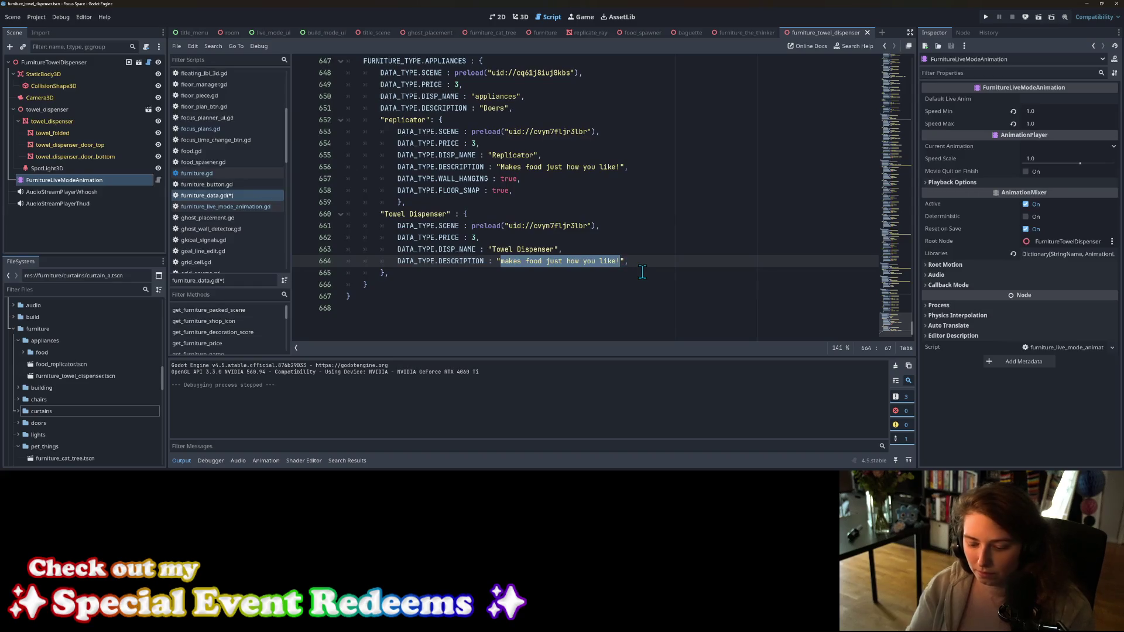
text(Dispens)
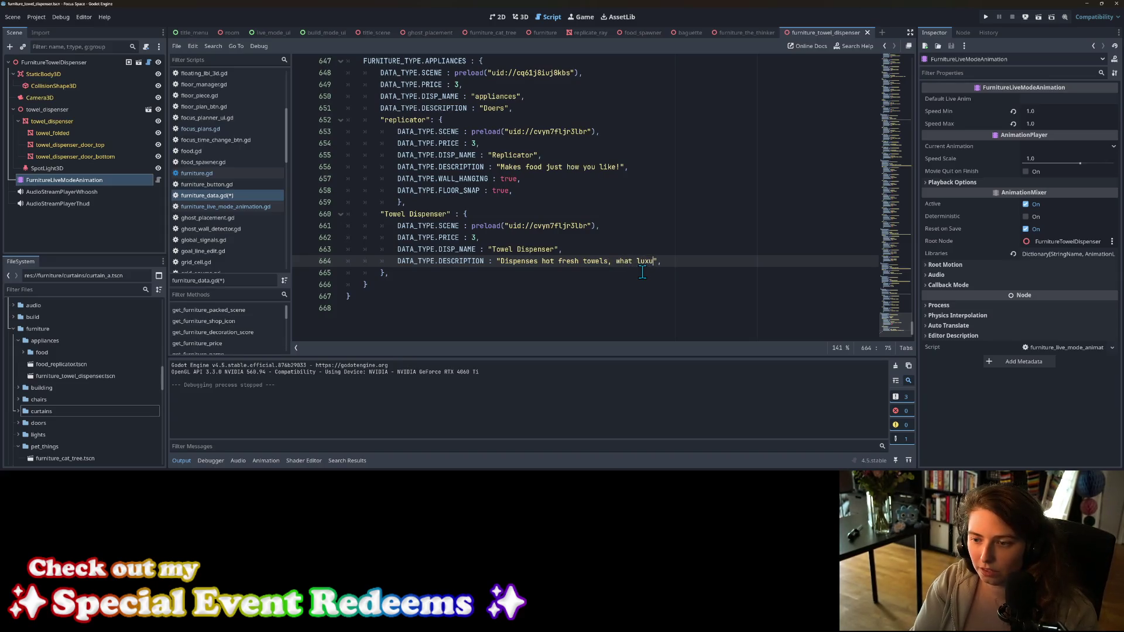
key(ctrl+s)
- Replace its preload with furniture_towel_dispenser.tscn, save, and run the game
click(588, 226)
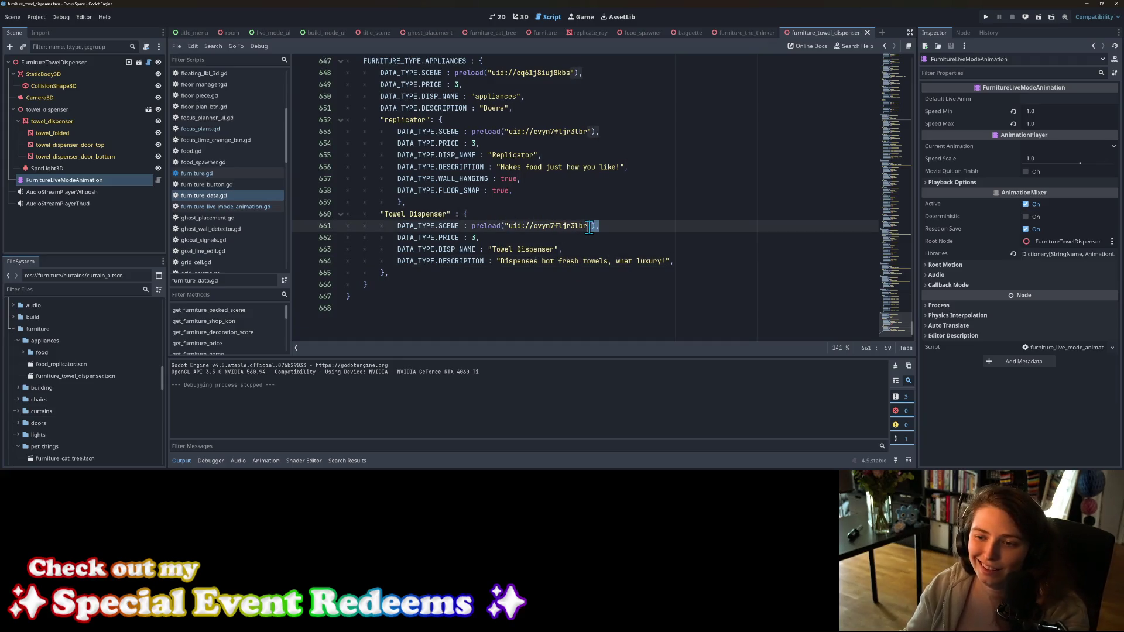
drag(594, 227, 498, 228)
key(BackSpace)
key(BackSpace)
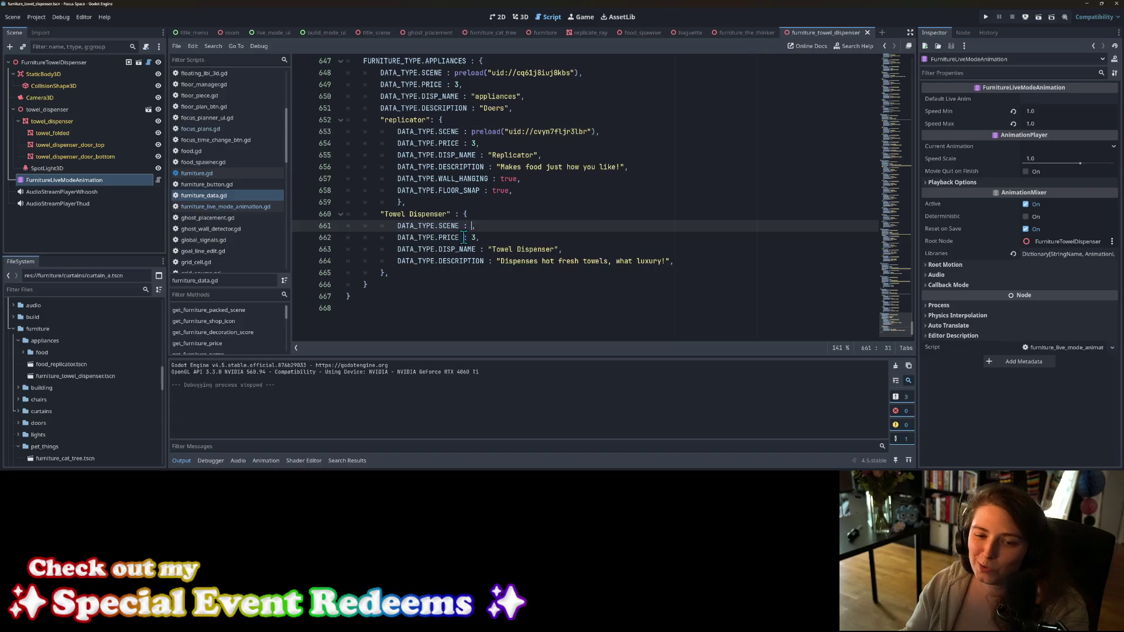
click(88, 364)
mouse_move(95, 376)
mouse_down()
mouse_move(199, 363)
mouse_move(474, 237)
mouse_move(473, 228)
mouse_up()
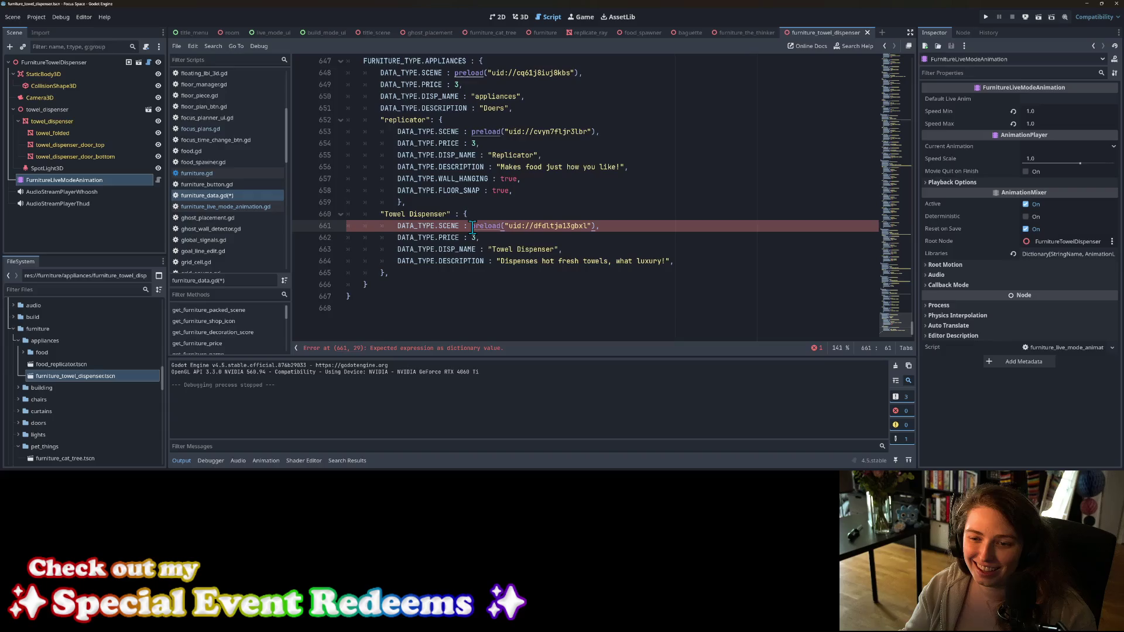
key(ctrl+s)
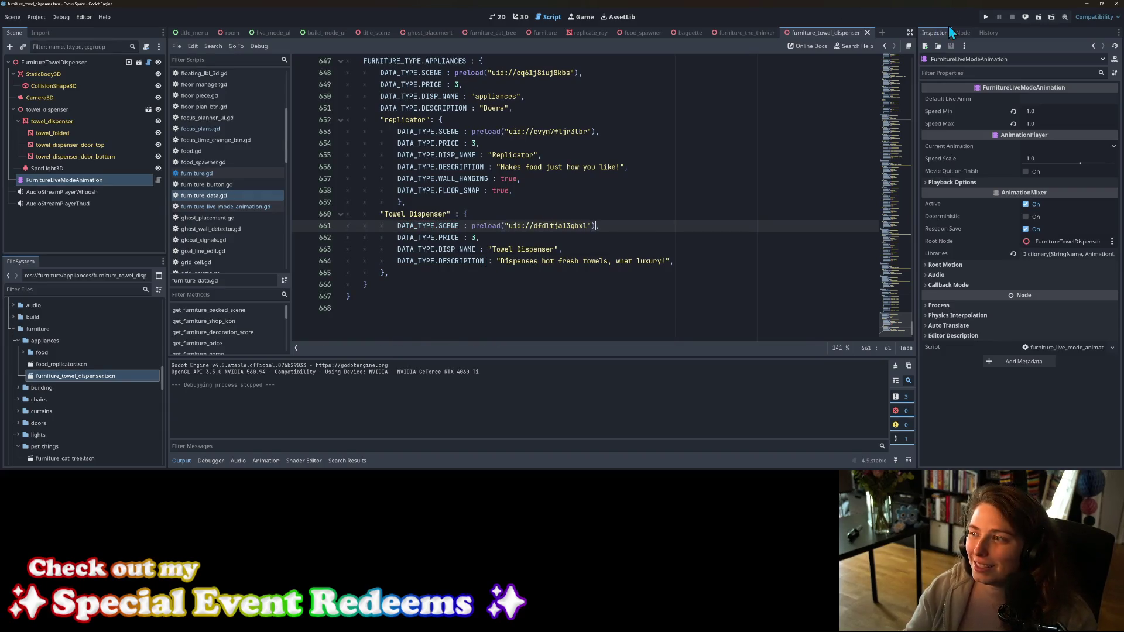
click(985, 17)
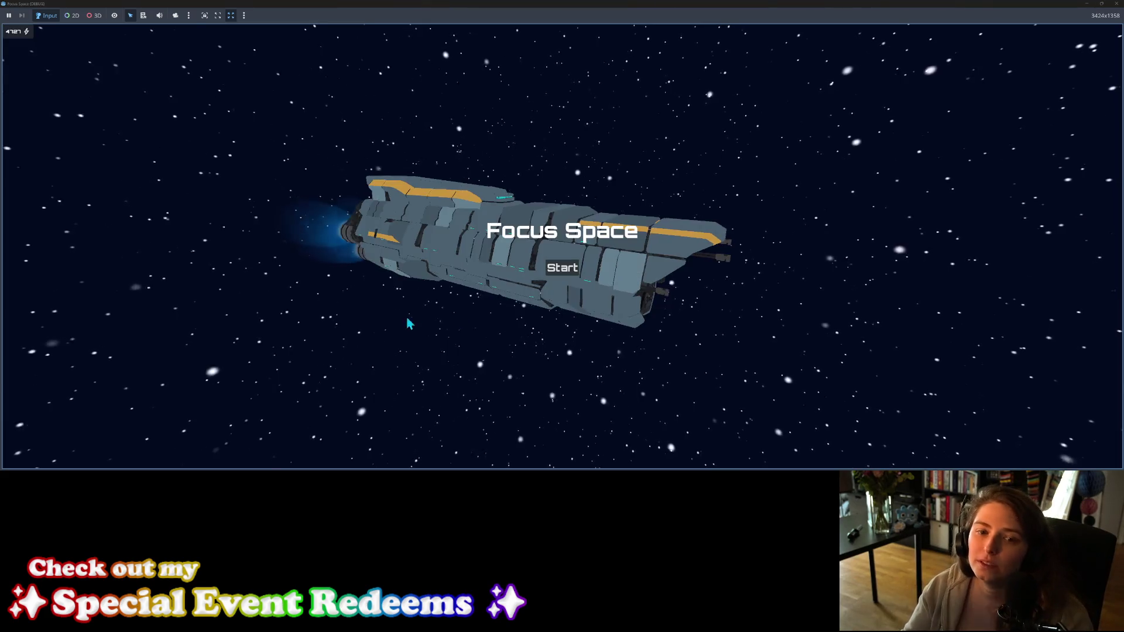
- Open my_living_room and place the first three Towel Dispensers along the back wall
click(561, 268)
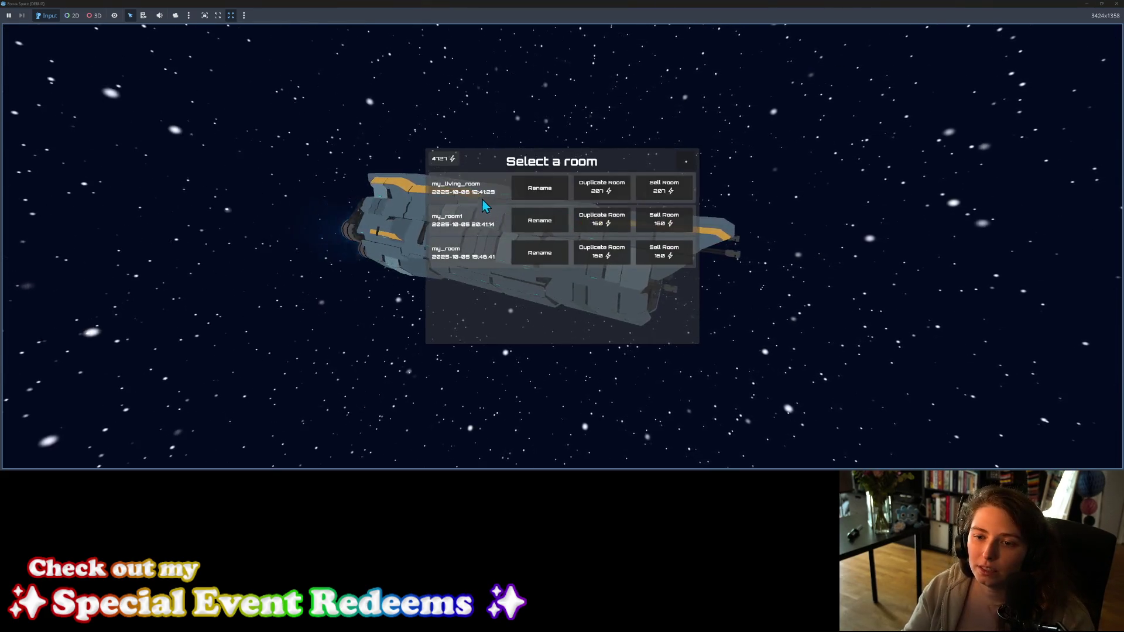
click(475, 227)
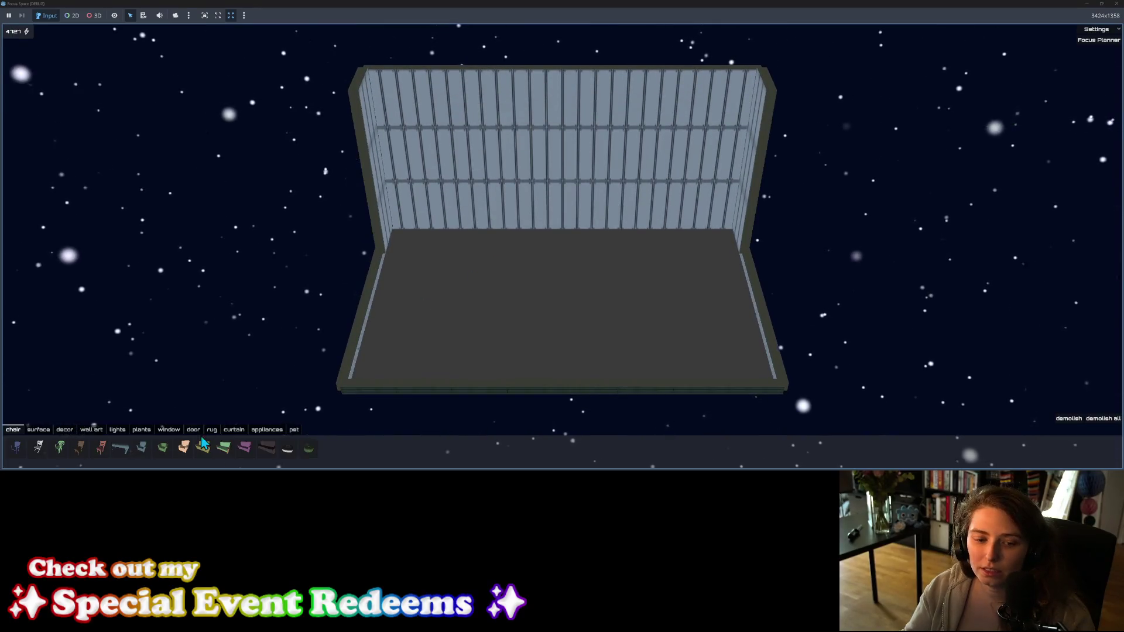
click(264, 429)
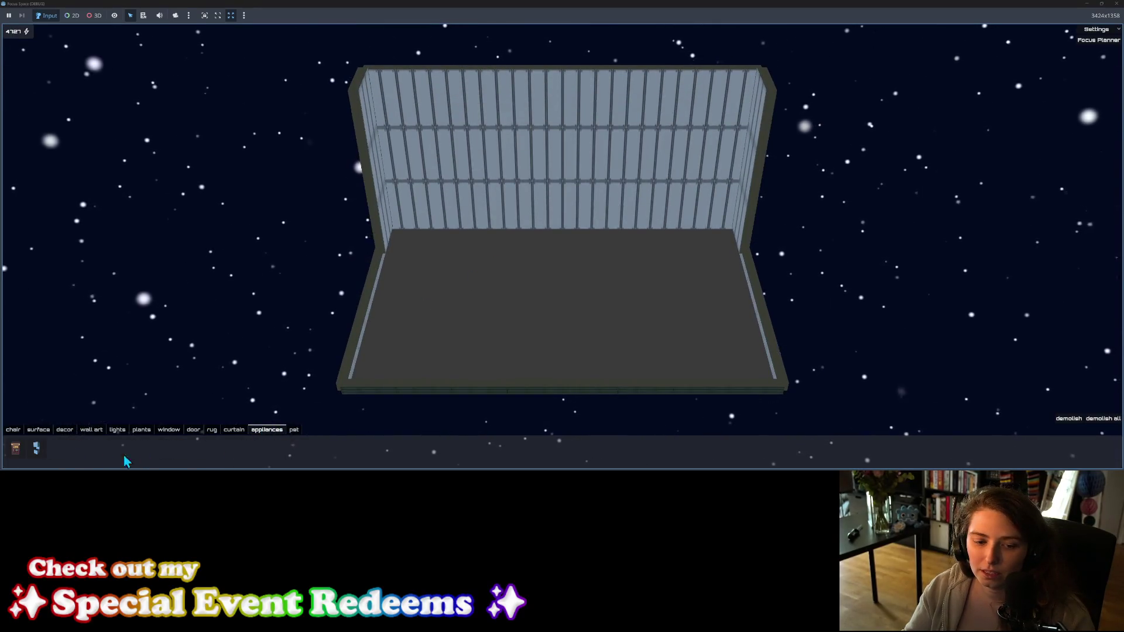
click(38, 448)
click(472, 250)
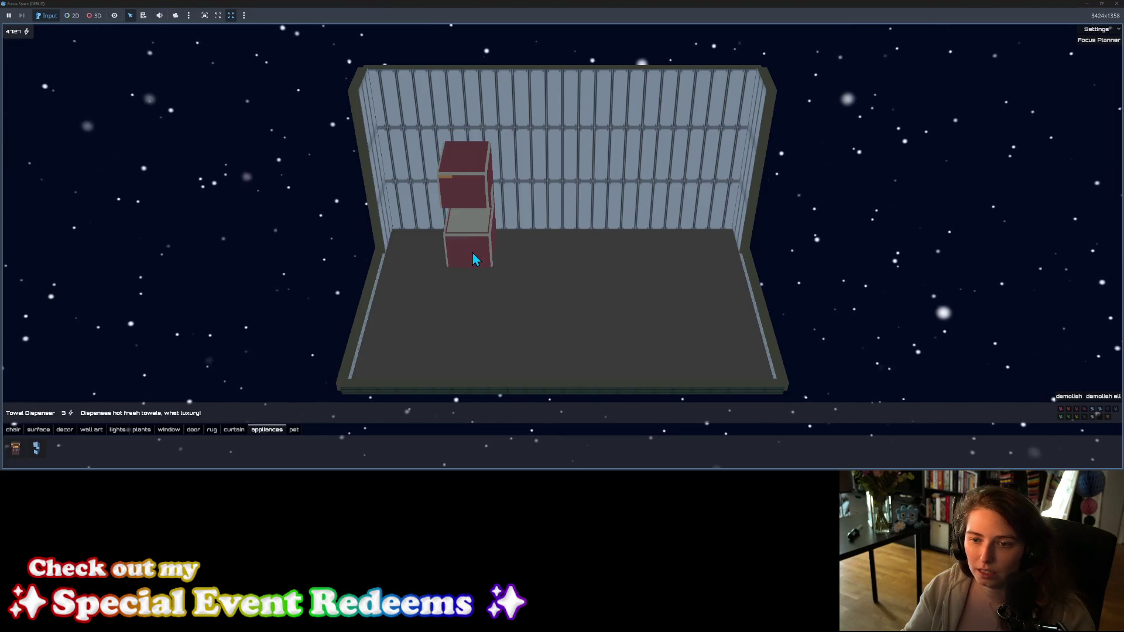
key(e)
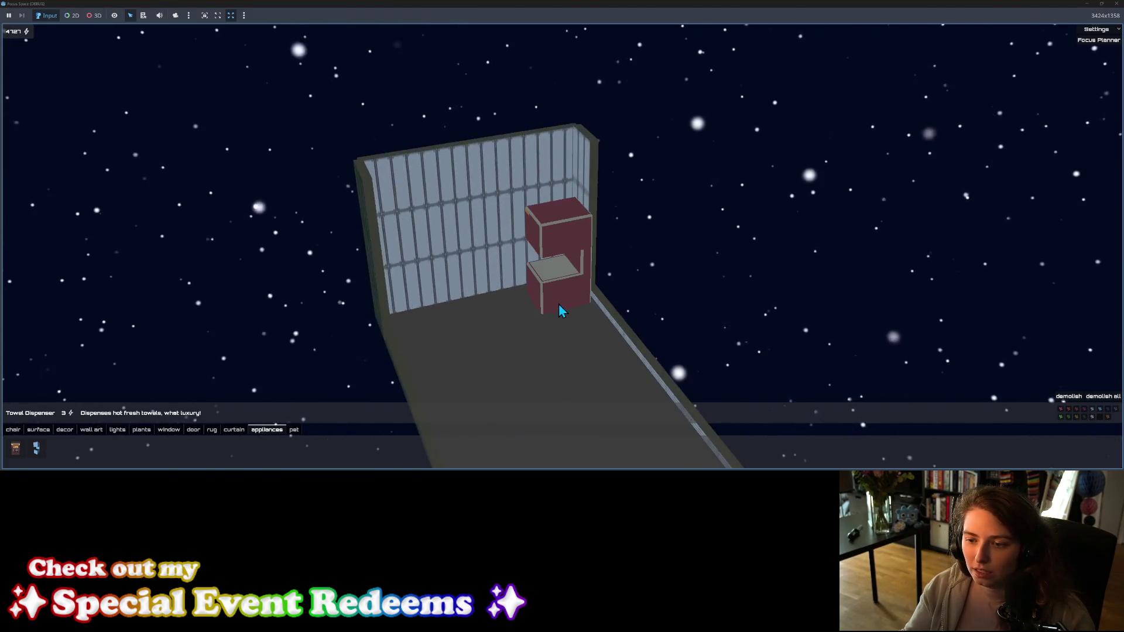
key(e)
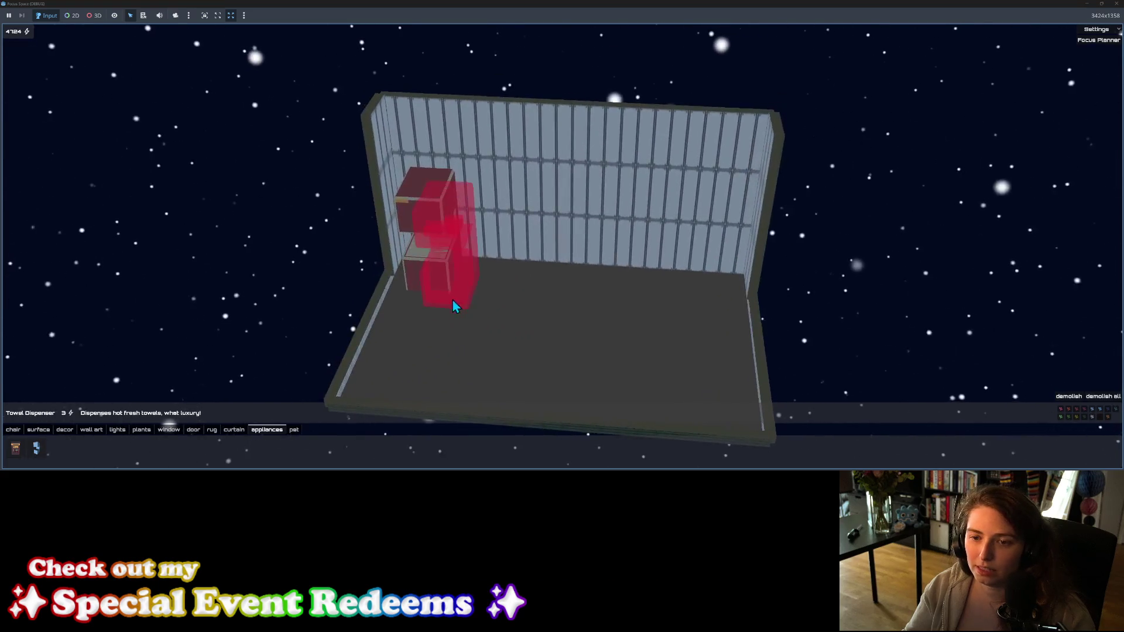
click(487, 284)
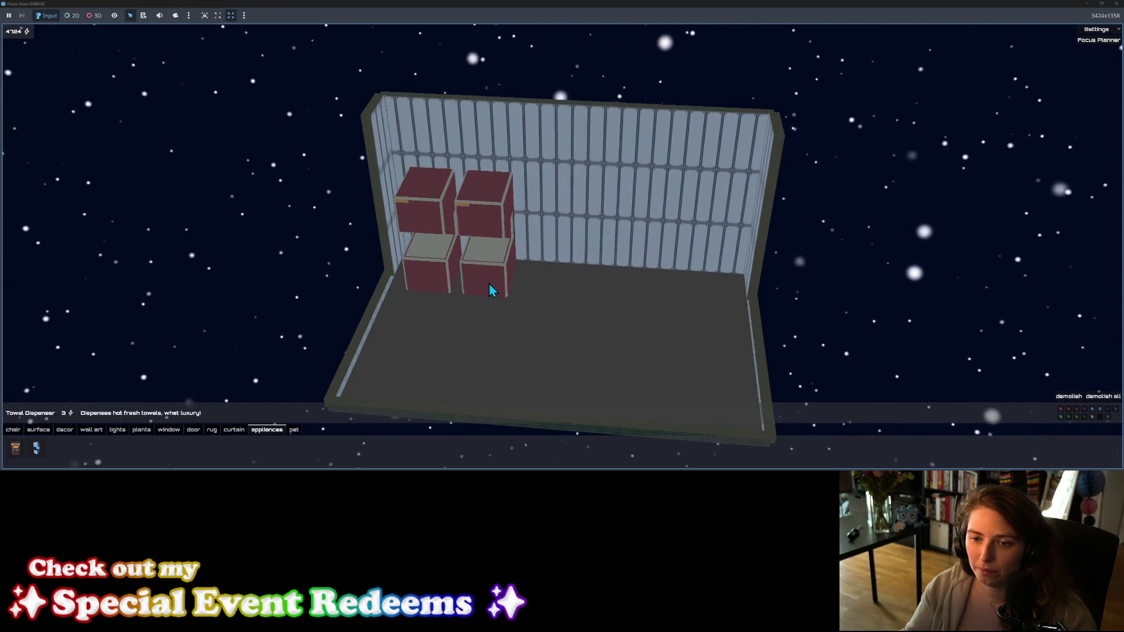
click(525, 291)
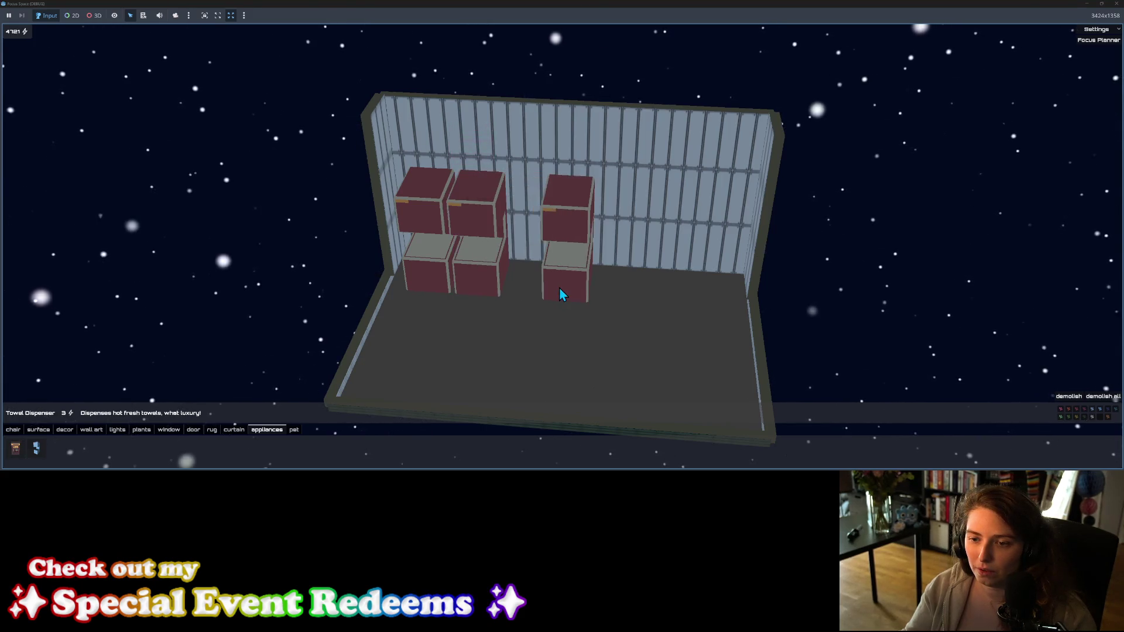
key(Escape)
click(497, 275)
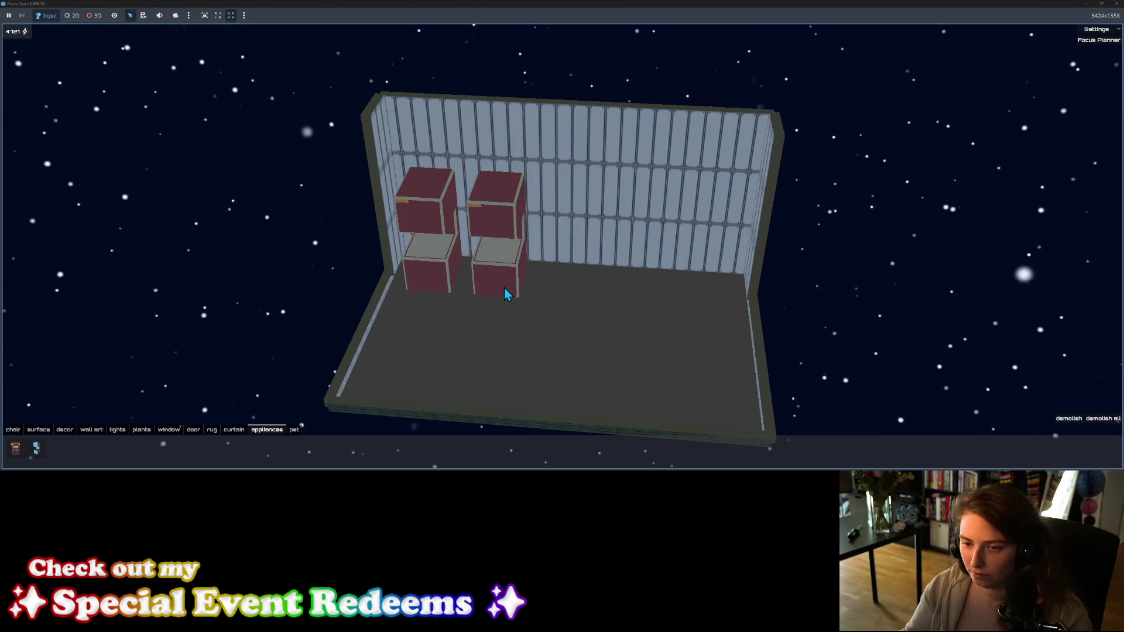
- Place further Towel Dispensers to complete the row of five, then close the game
click(38, 450)
click(567, 293)
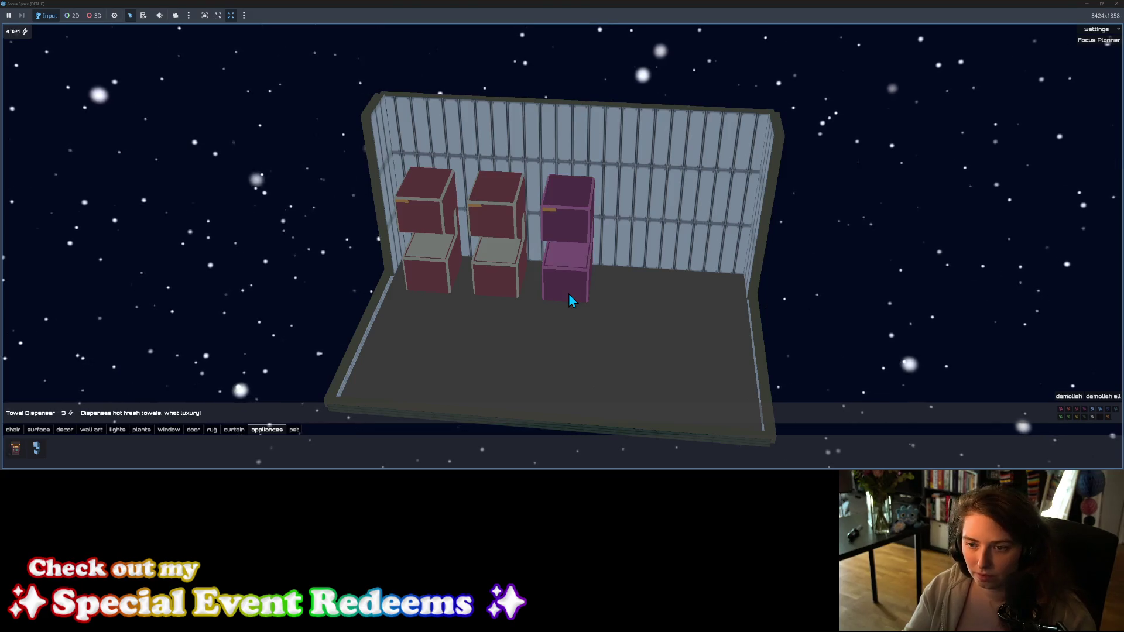
click(568, 293)
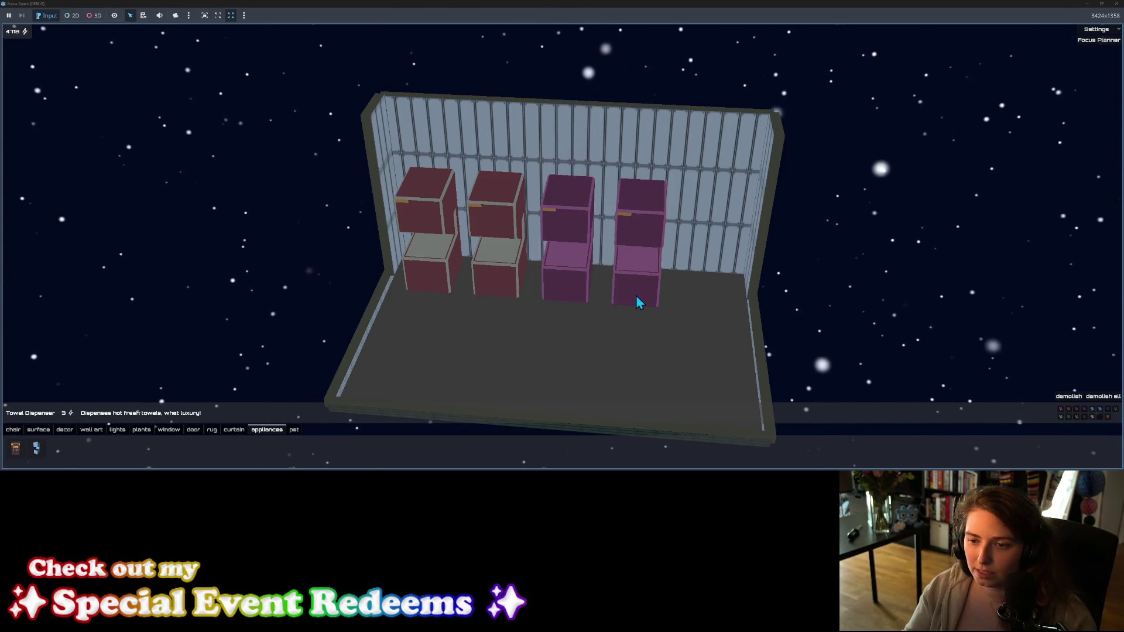
click(636, 295)
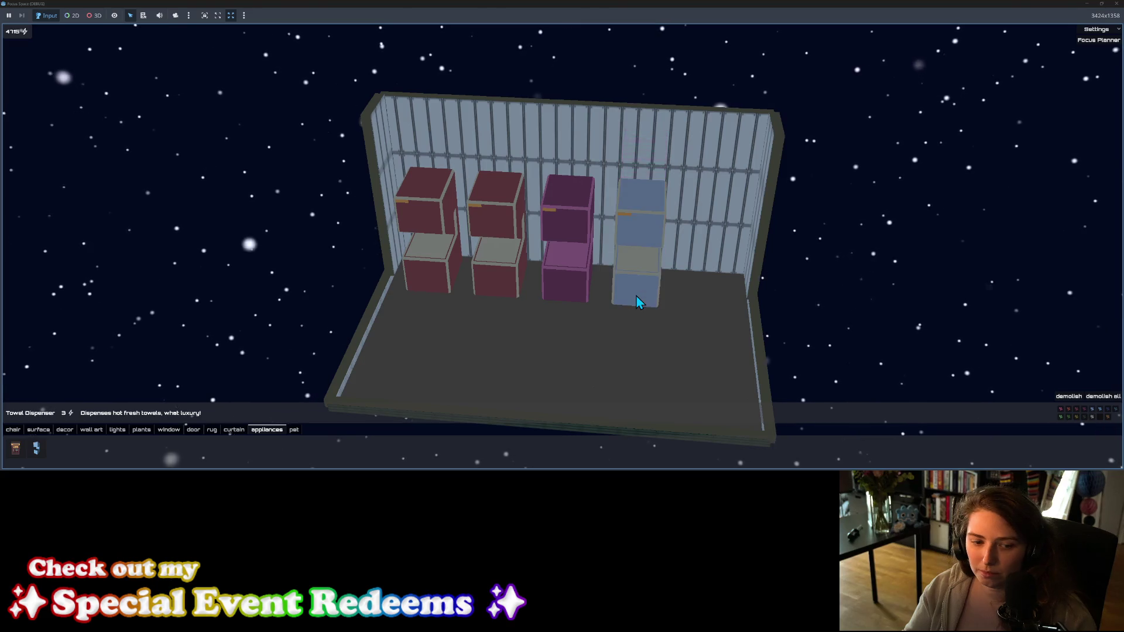
click(710, 296)
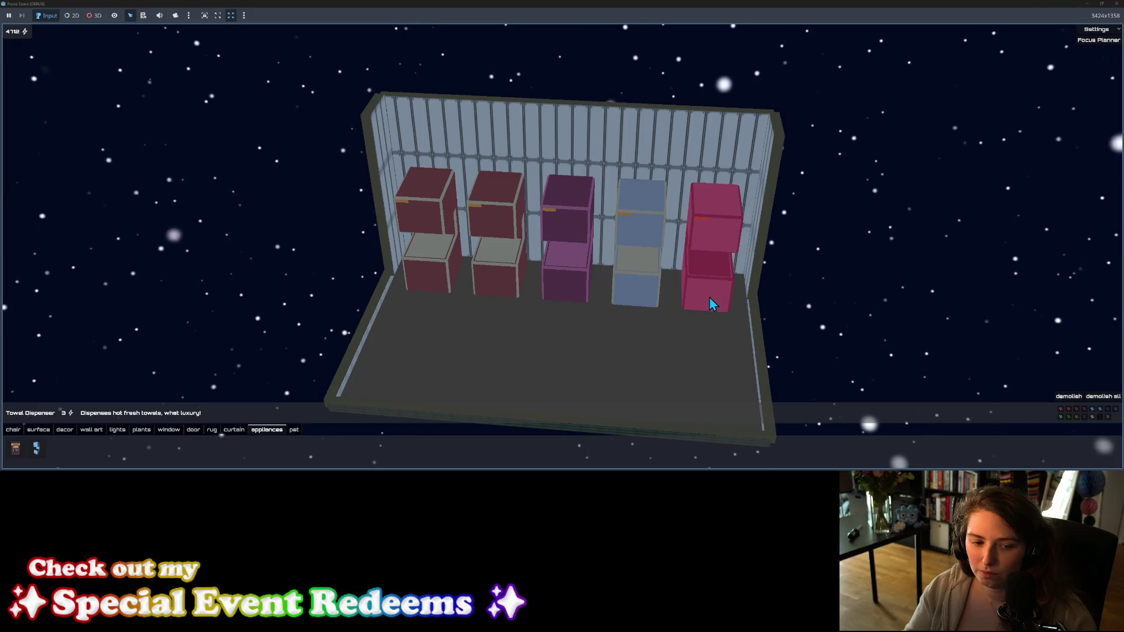
click(37, 452)
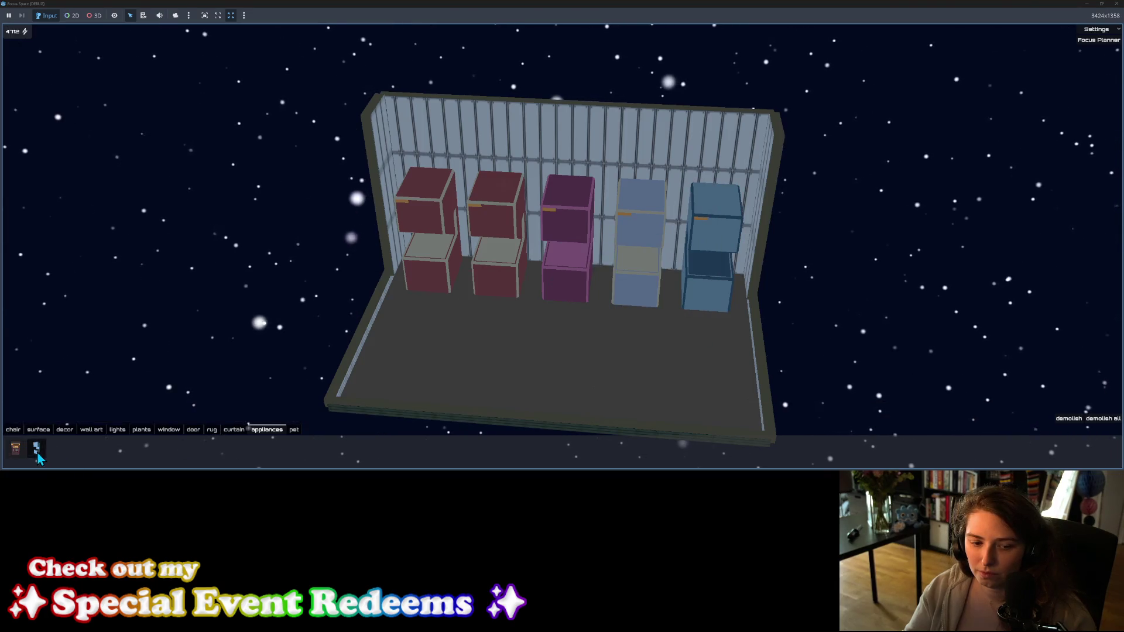
click(37, 452)
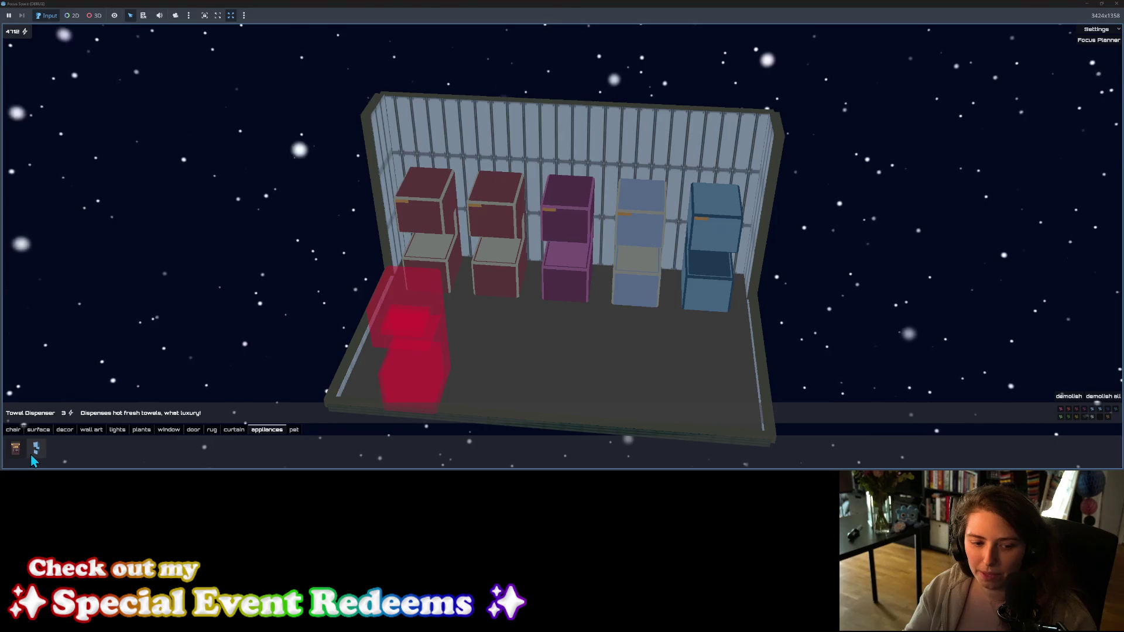
click(15, 448)
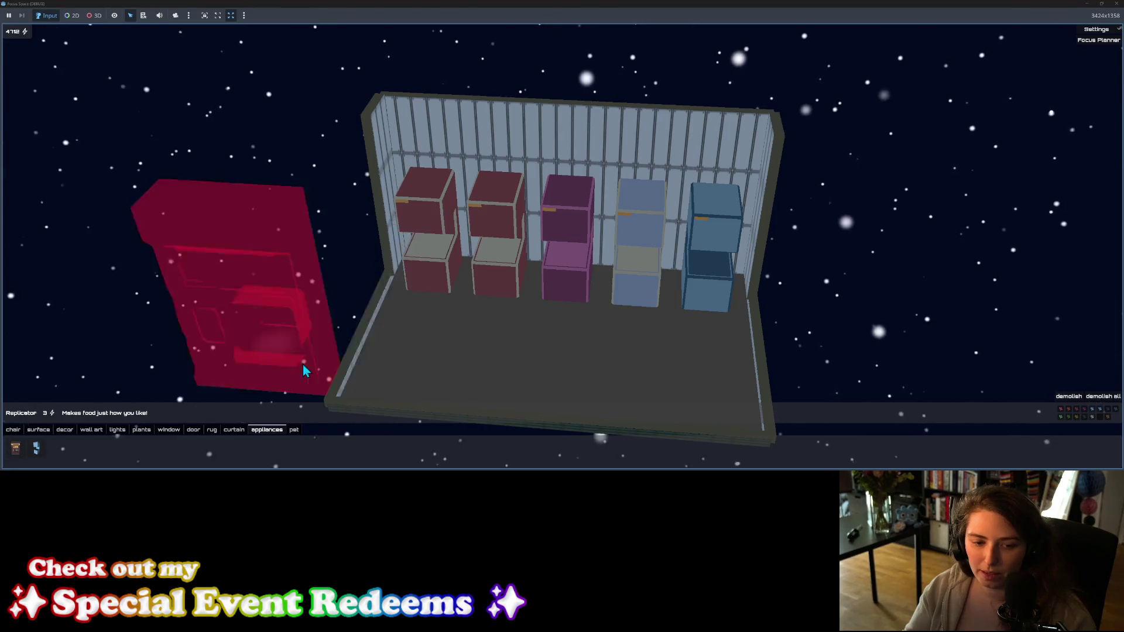
click(35, 454)
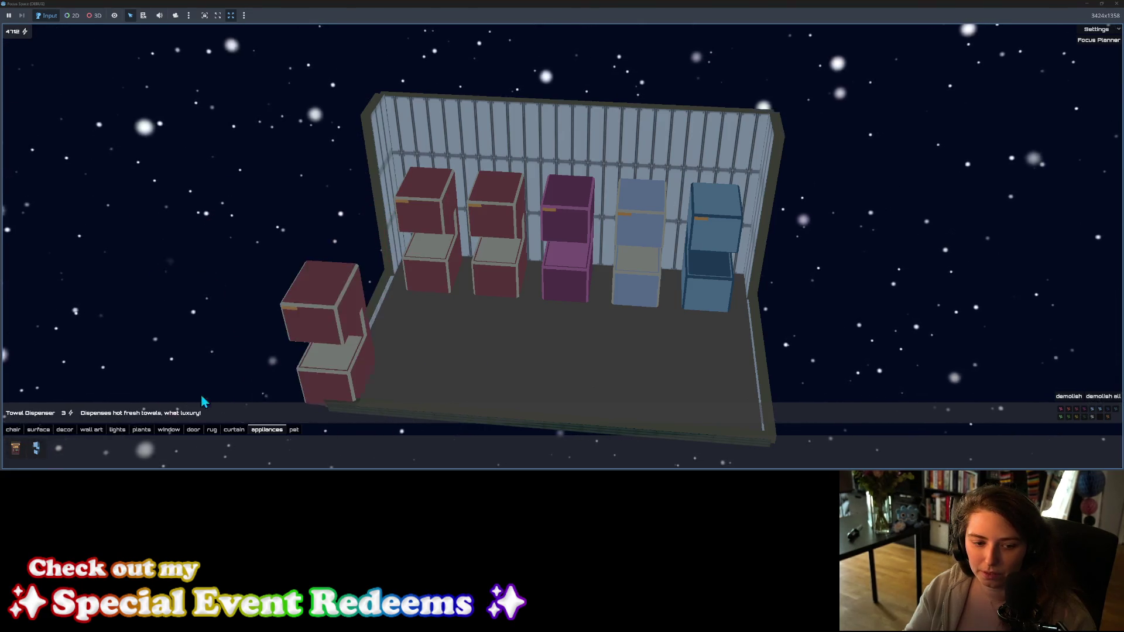
click(1115, 4)
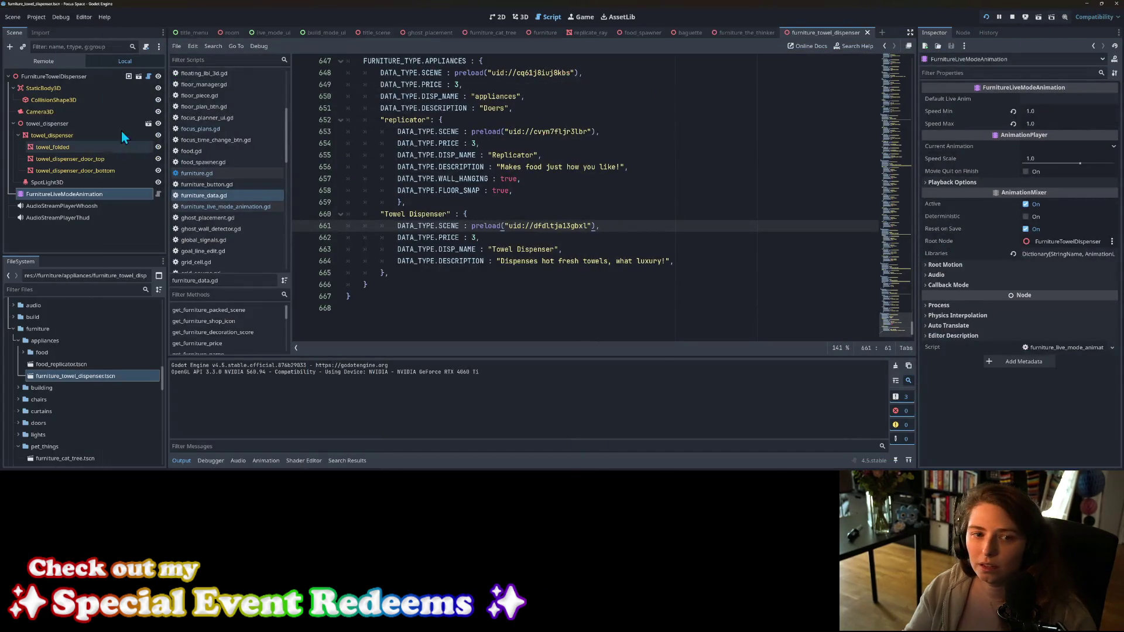
- Set the FurnitureTowelDispenser root's My Color to Pink 3, save, and rerun with F5
click(53, 76)
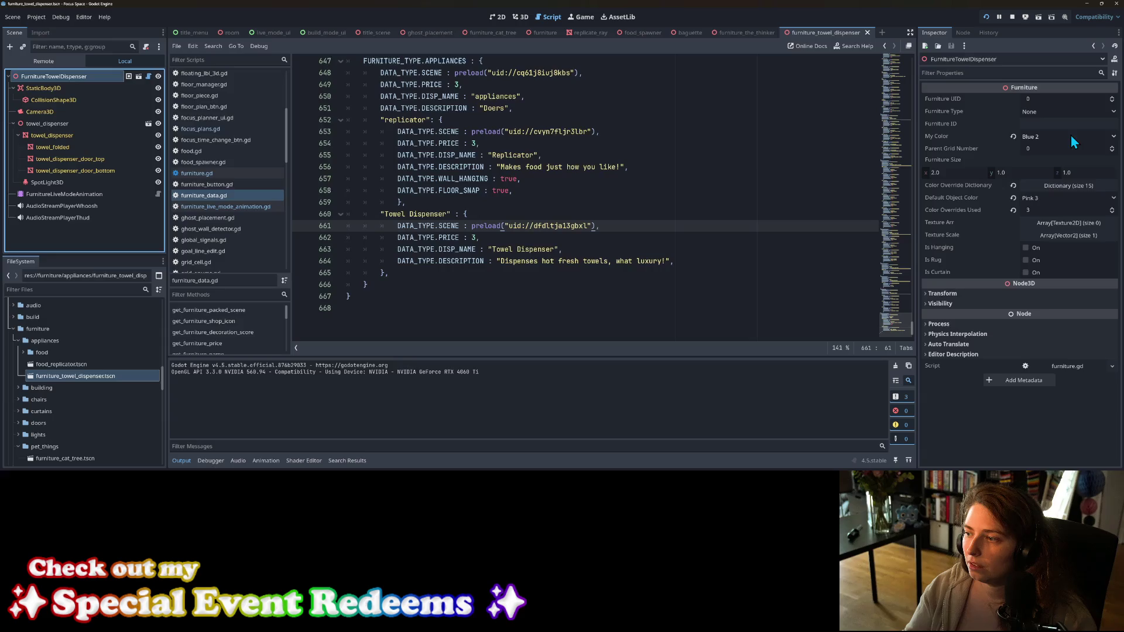
click(1042, 199)
click(1041, 186)
click(1040, 138)
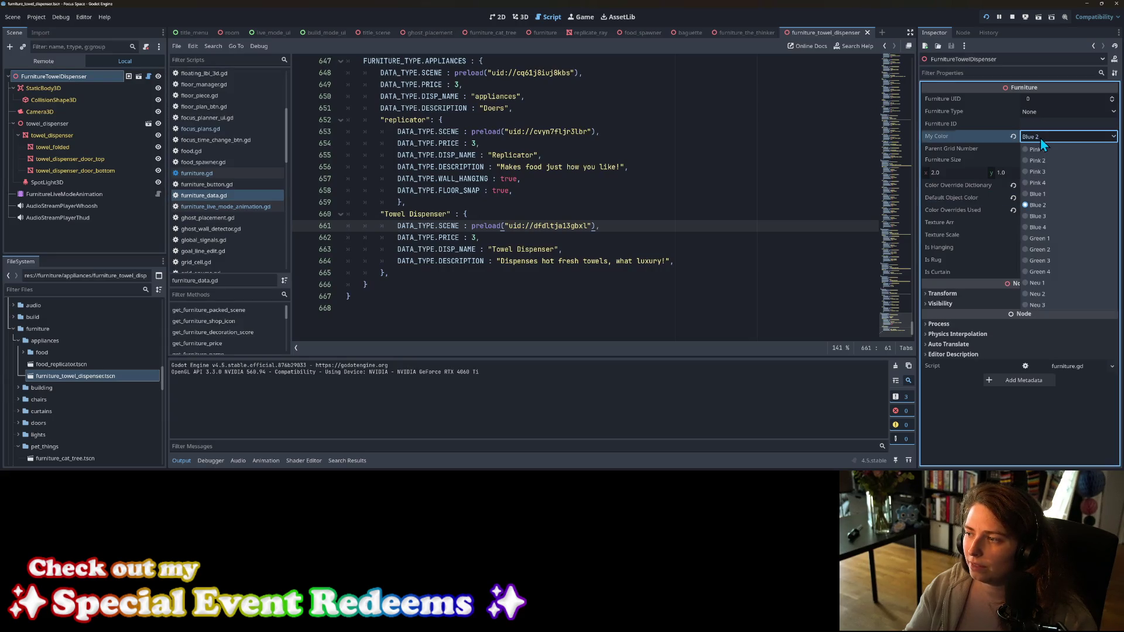
click(1051, 171)
key(ctrl+s)
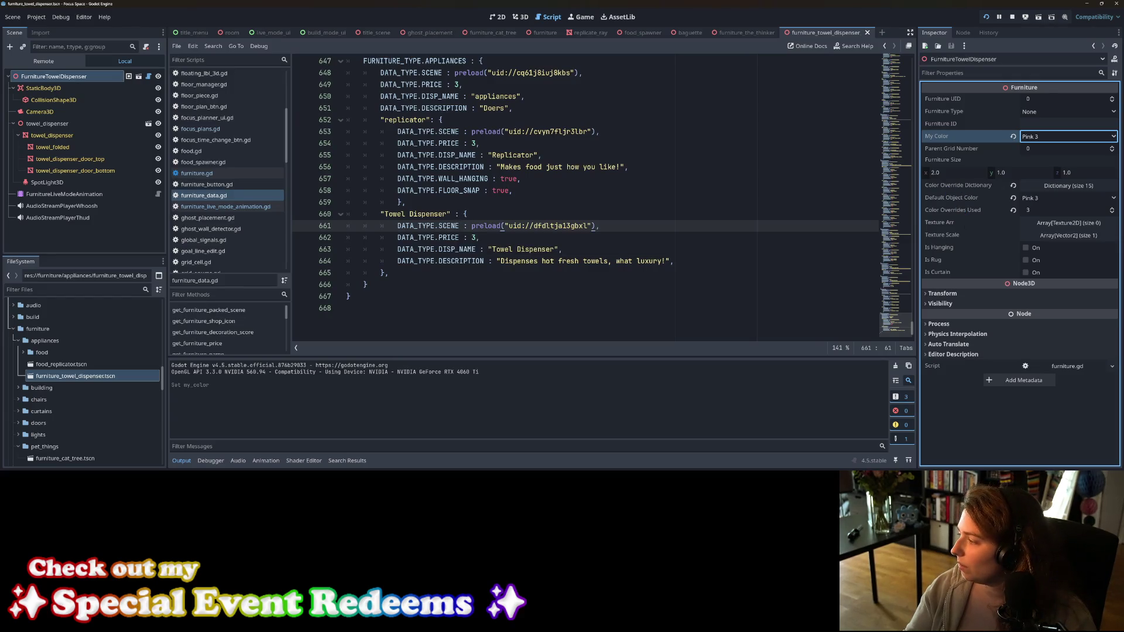
key(F5)
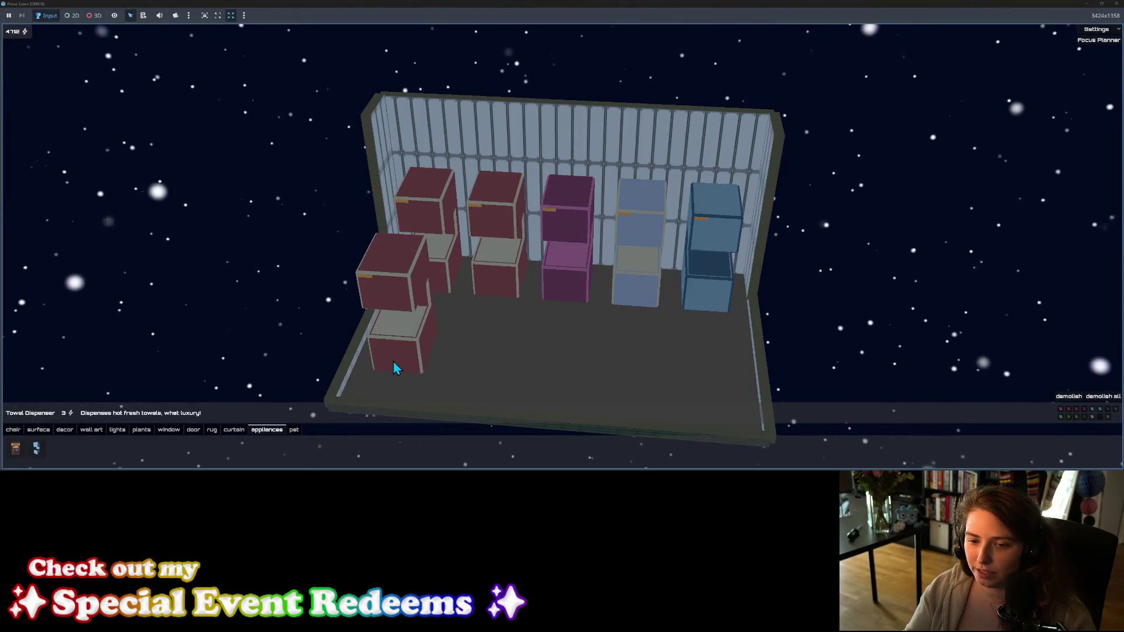
- Place two more towel dispensers in the room's back-left corner
key(r)
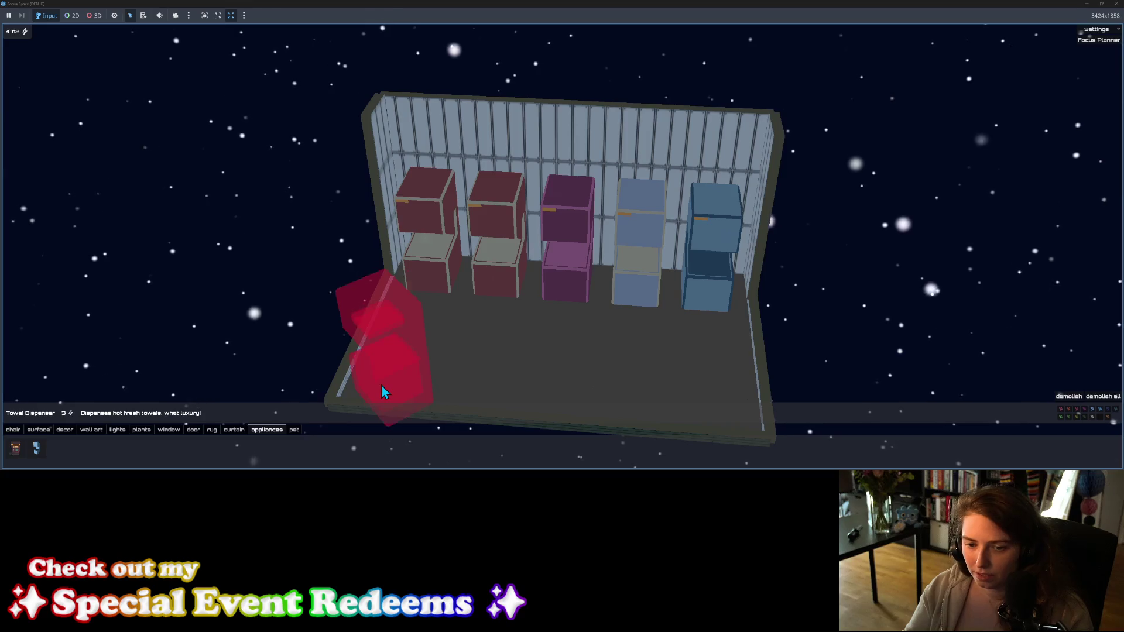
drag(382, 392, 558, 391)
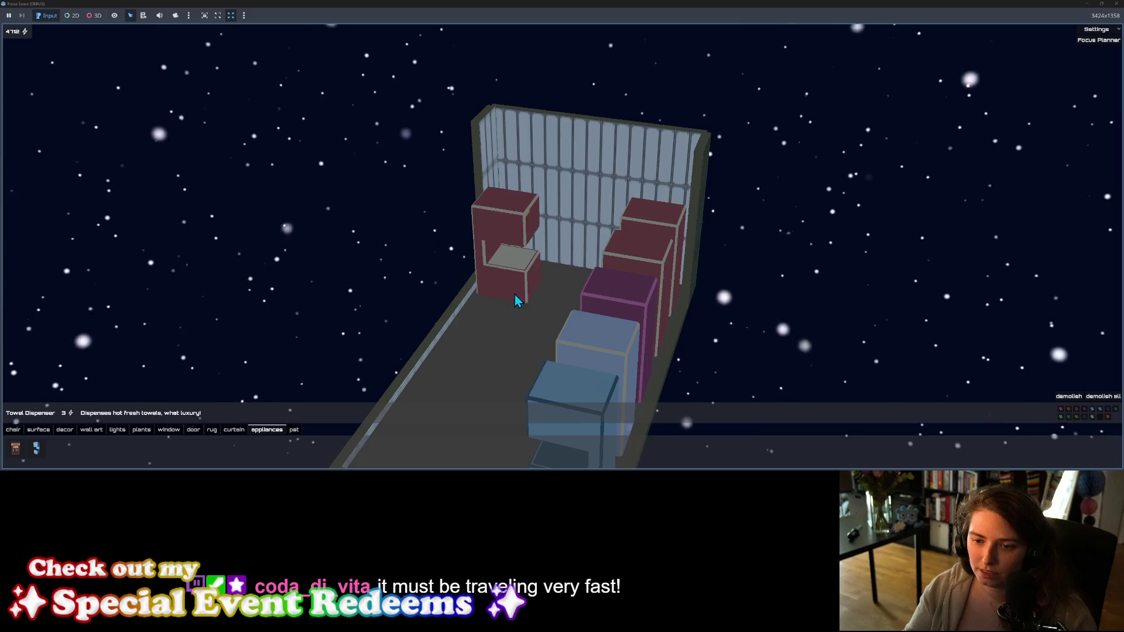
click(519, 285)
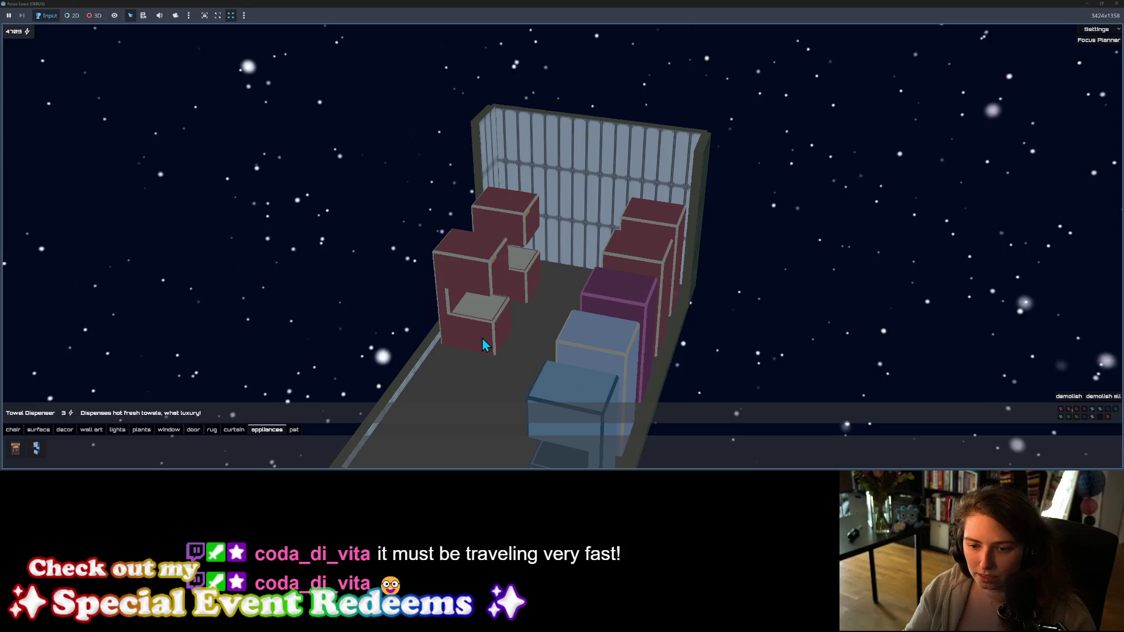
click(481, 339)
click(479, 340)
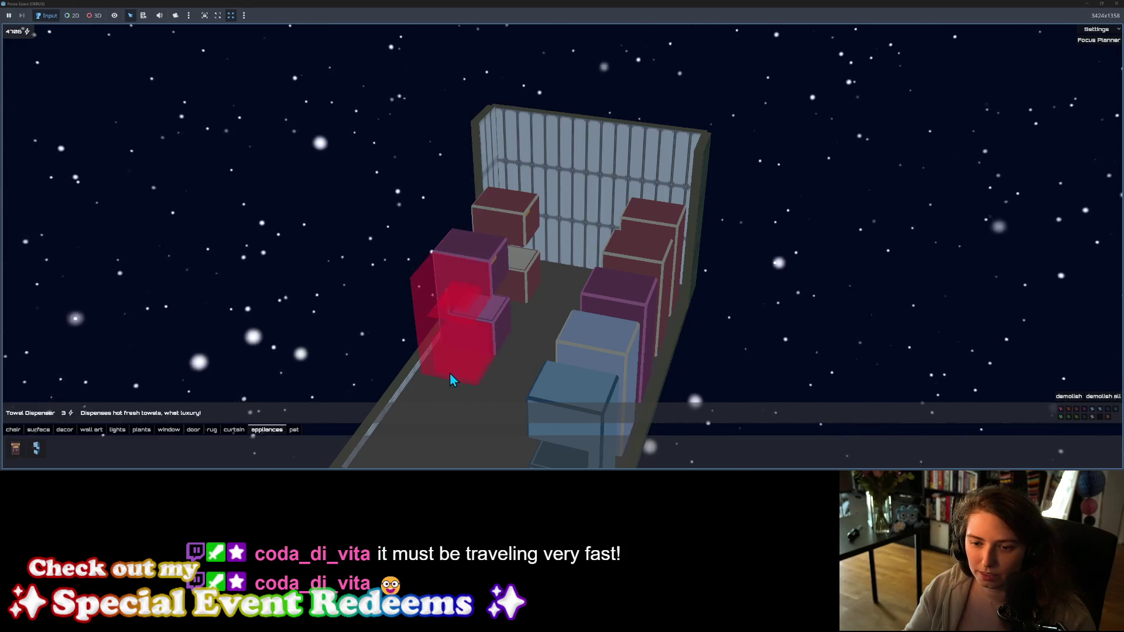
key(e)
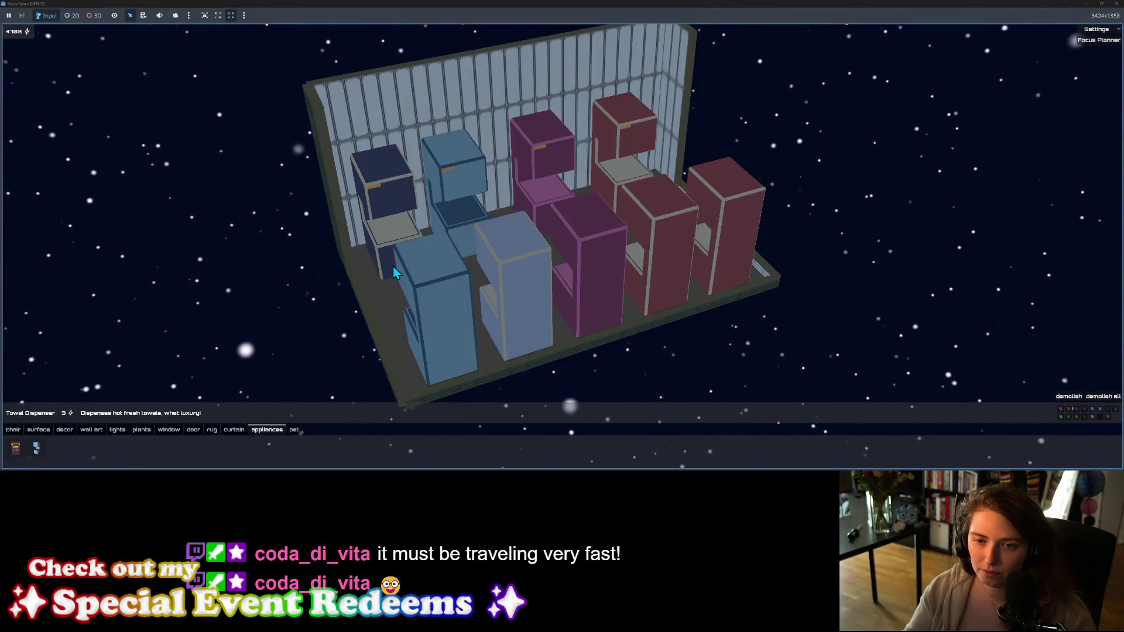
key(Escape)
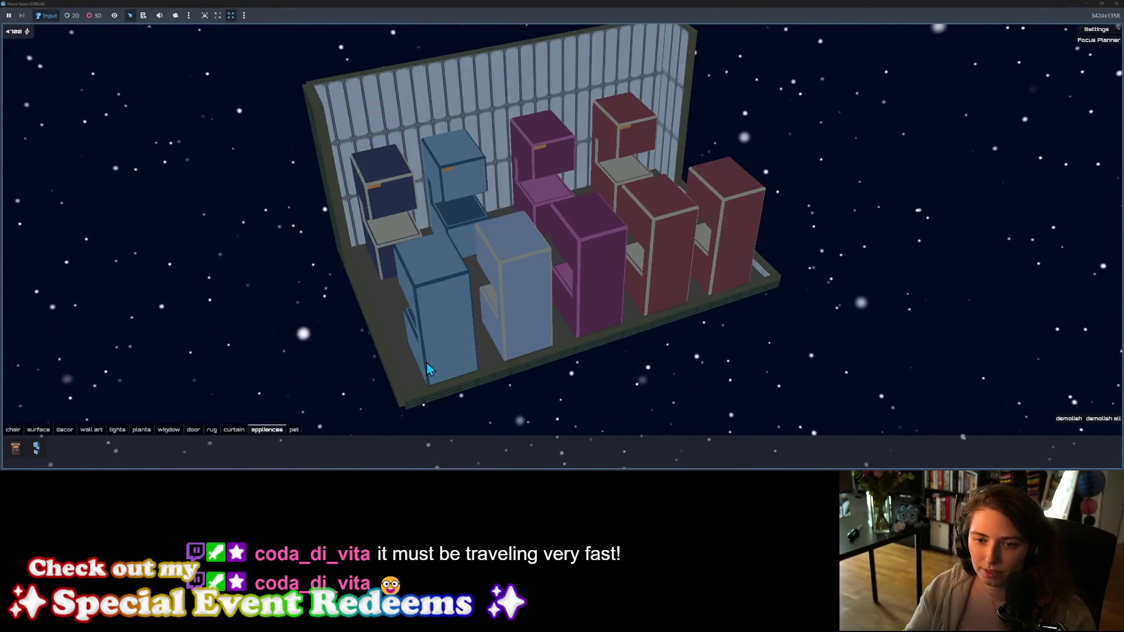
- Start a 15-minute focus session from the Focus Planner, then close the game
key(e)
scroll(266, 338, up, 3)
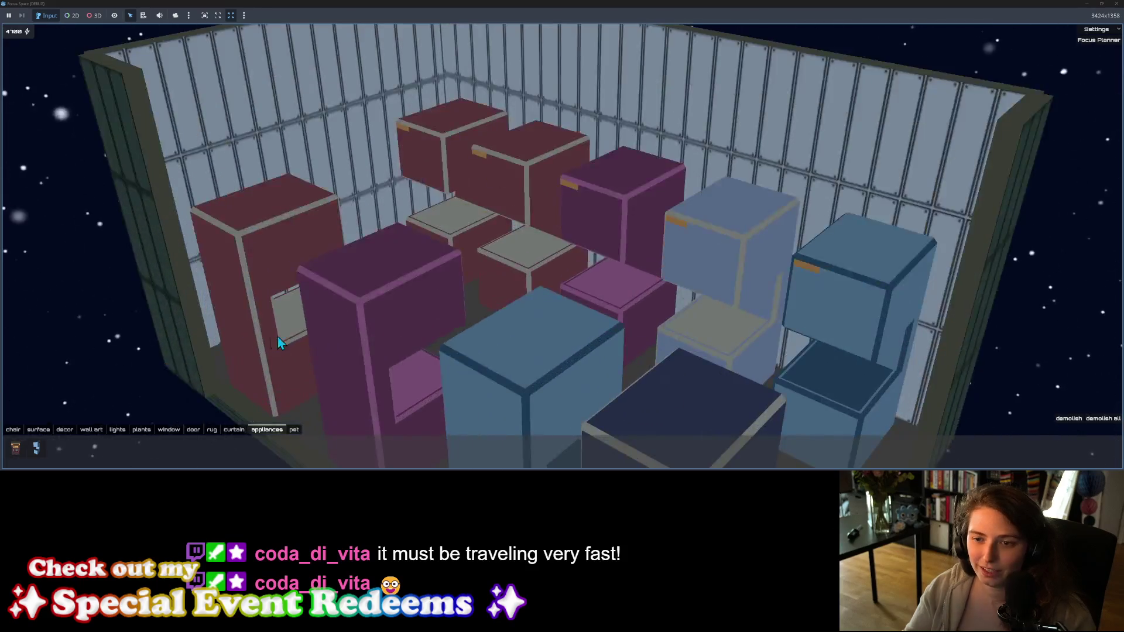
click(1098, 40)
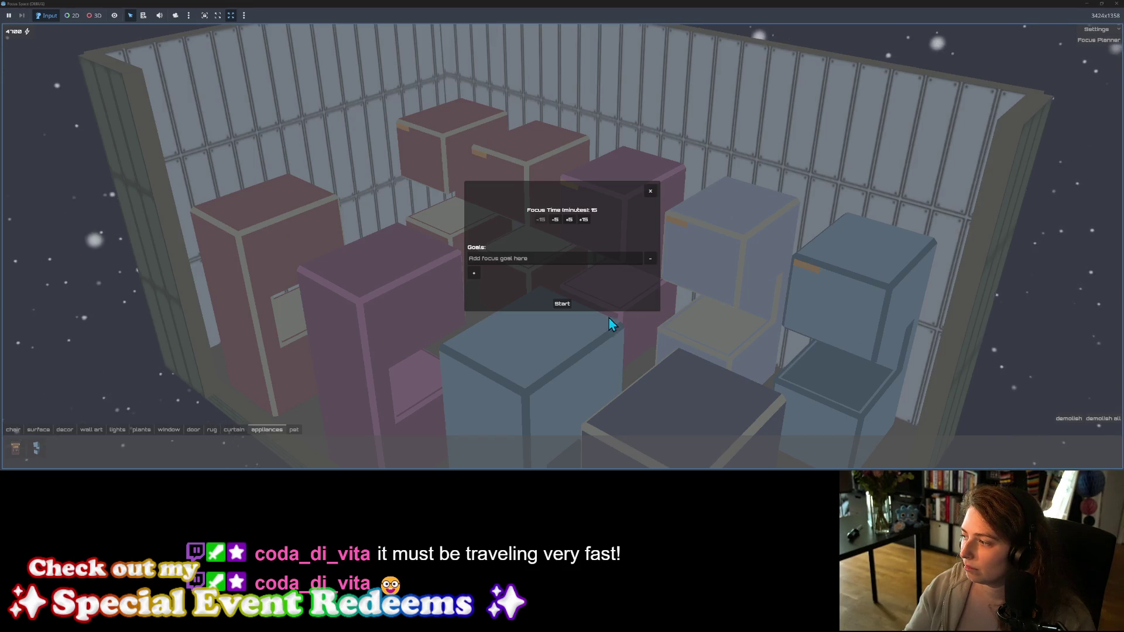
click(563, 303)
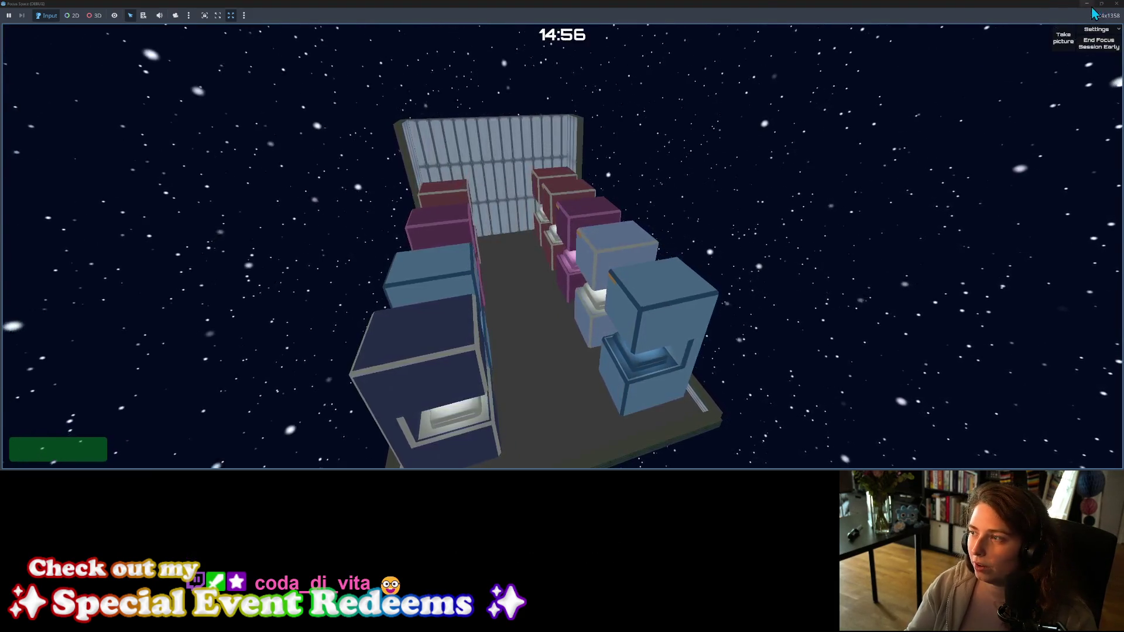
click(1116, 5)
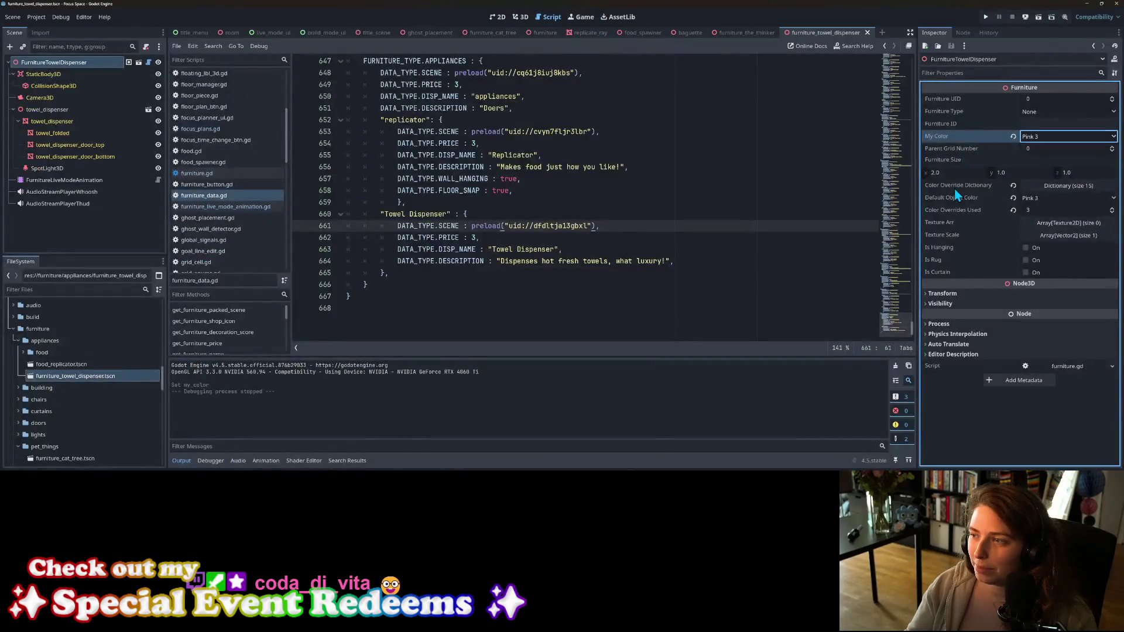
- Preview the whoosh sound player, lower its volume to -15 dB, and save the scene
click(58, 191)
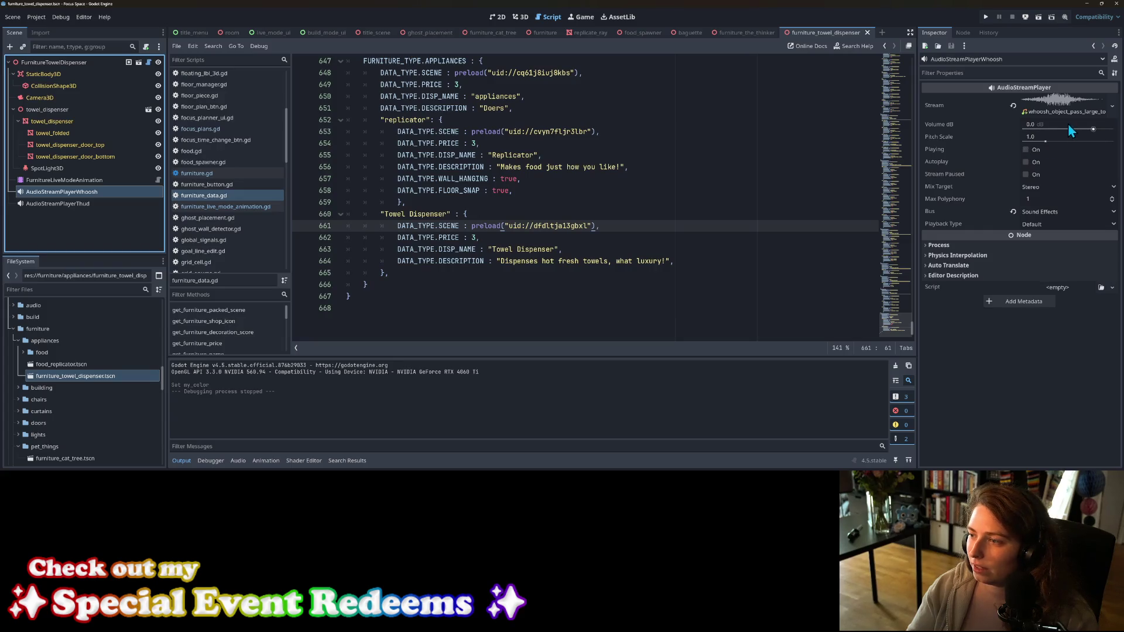
click(1026, 150)
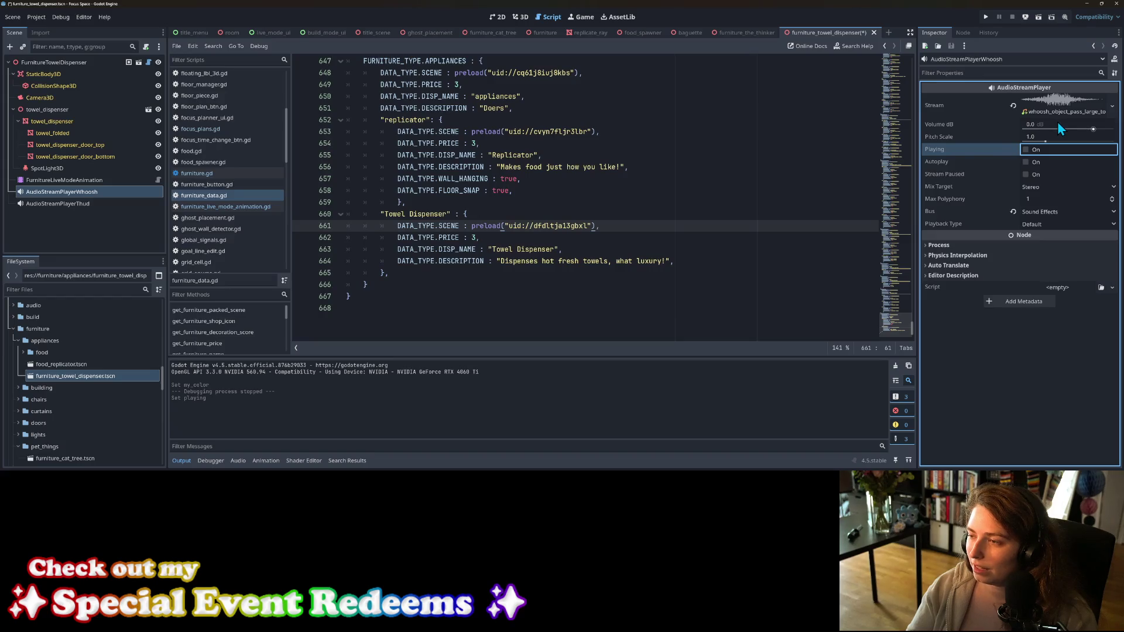
click(953, 125)
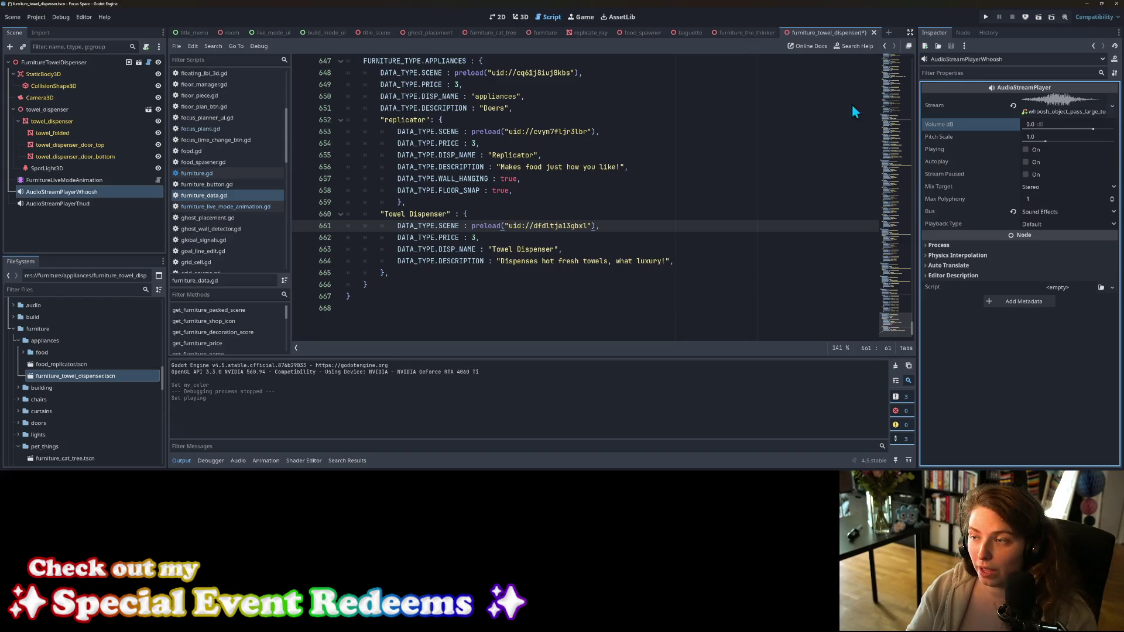
key(ctrl+s)
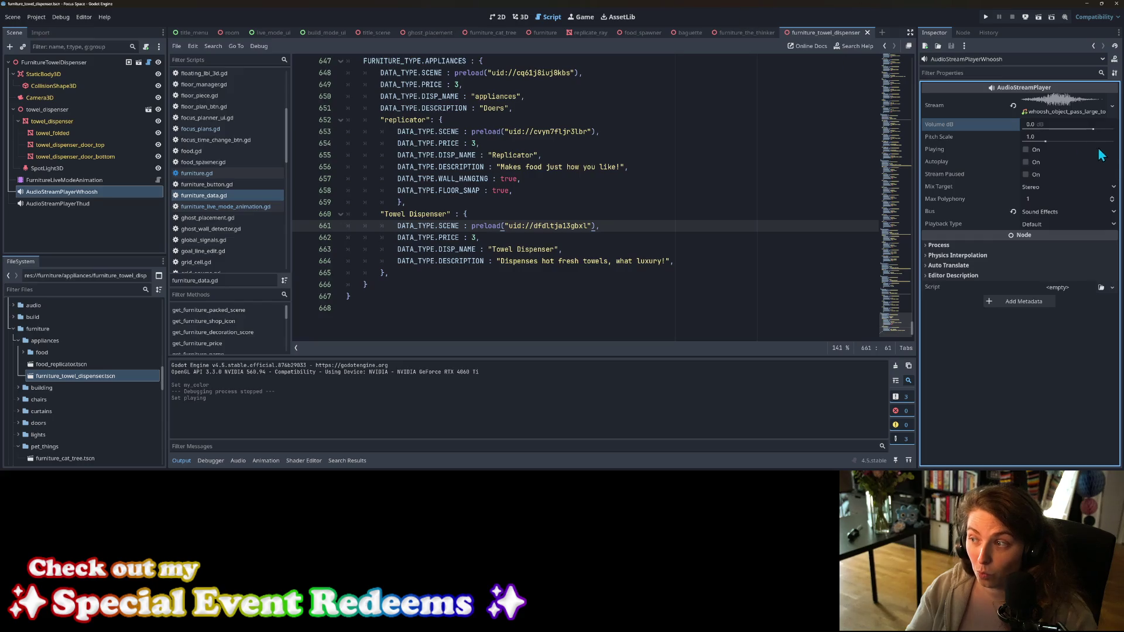
click(1045, 126)
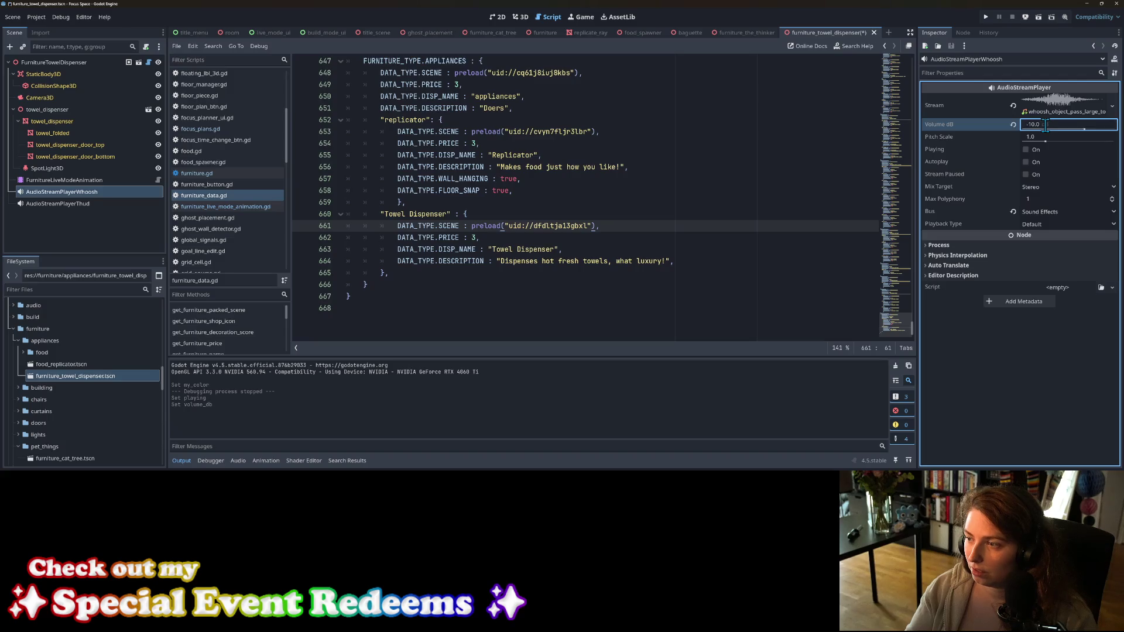
click(1026, 150)
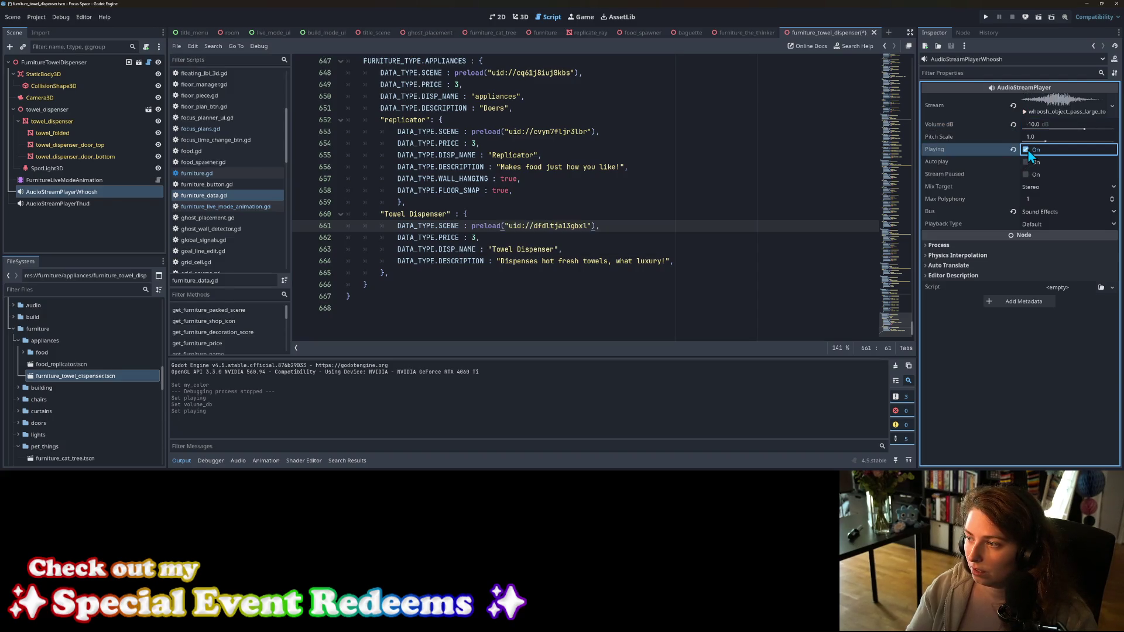
click(1033, 124)
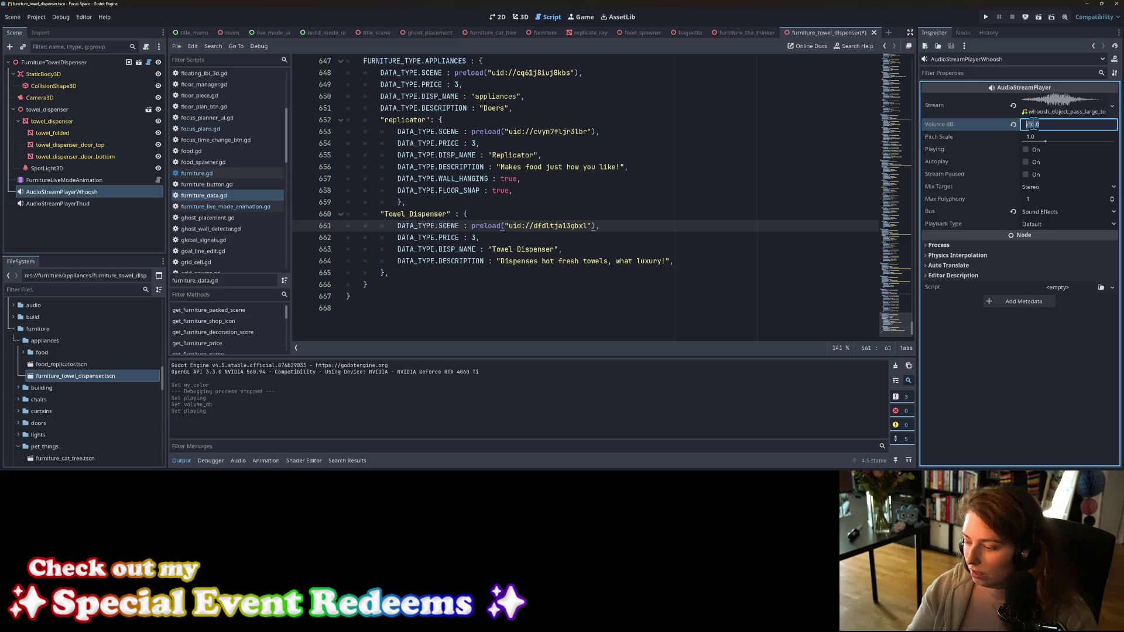
key(Return)
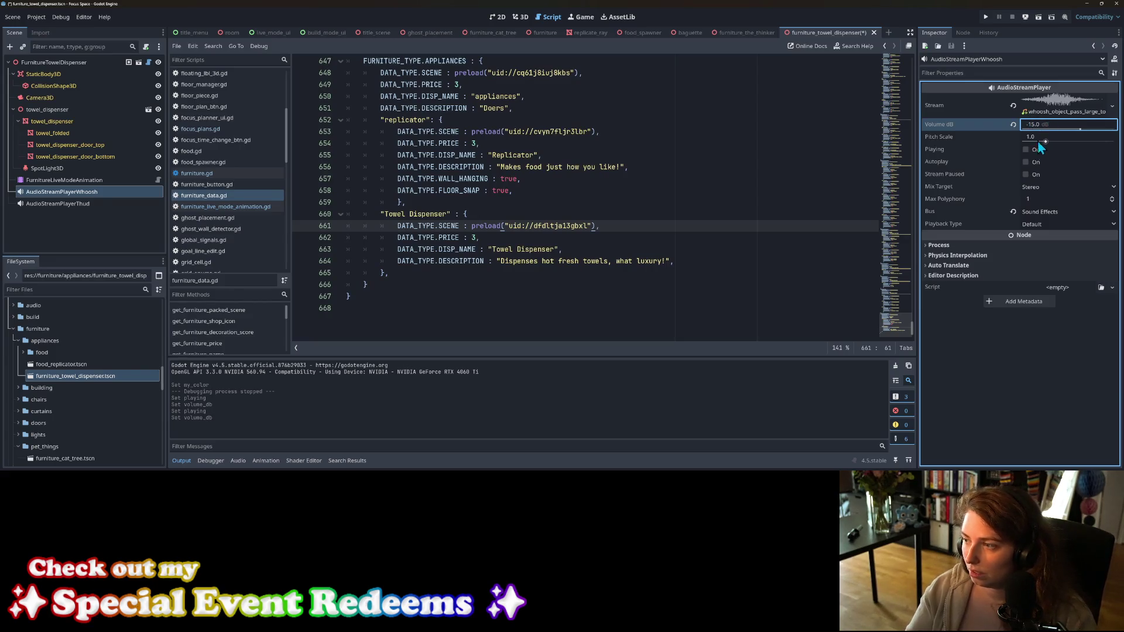
click(1025, 150)
key(ctrl+s)
- Lower the thud sound player to -15 dB, save, and run the project
click(82, 204)
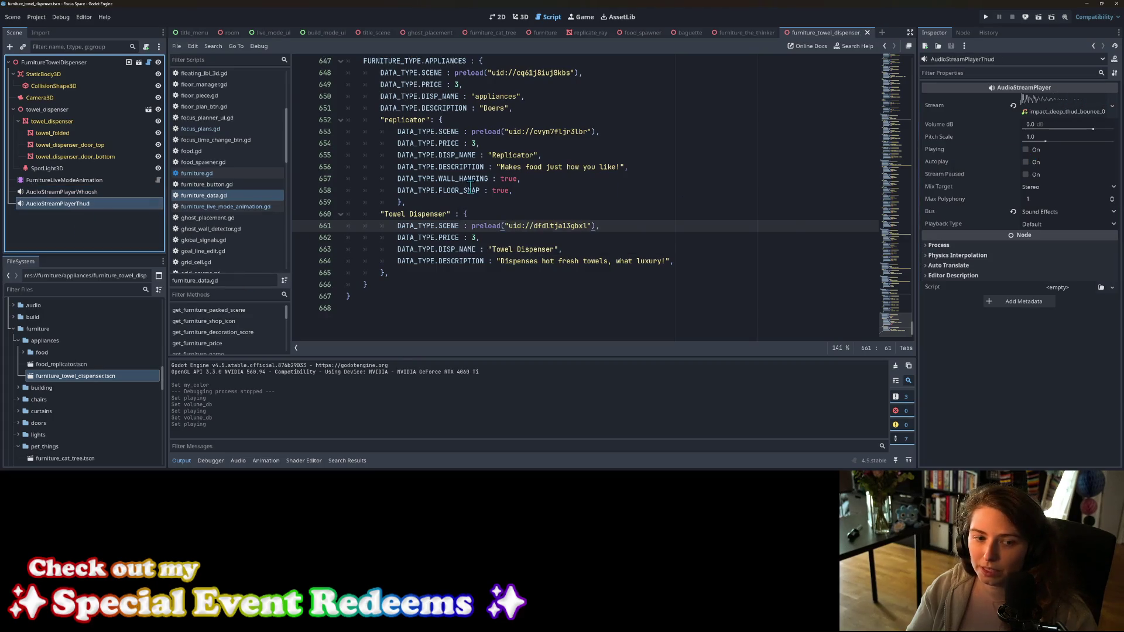
click(1026, 151)
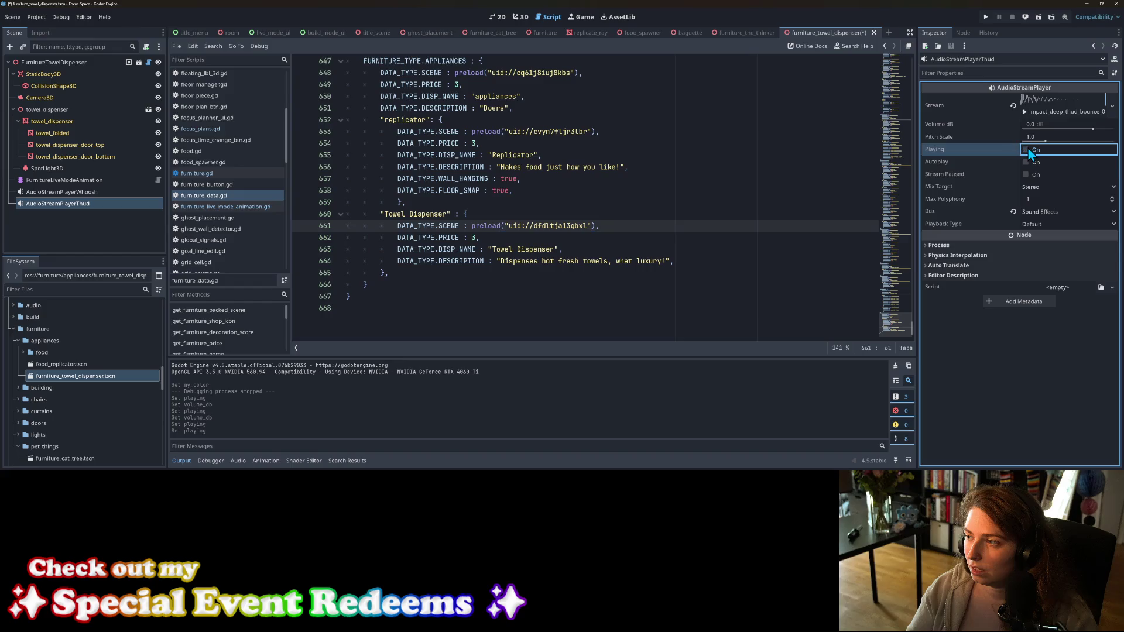
click(1040, 124)
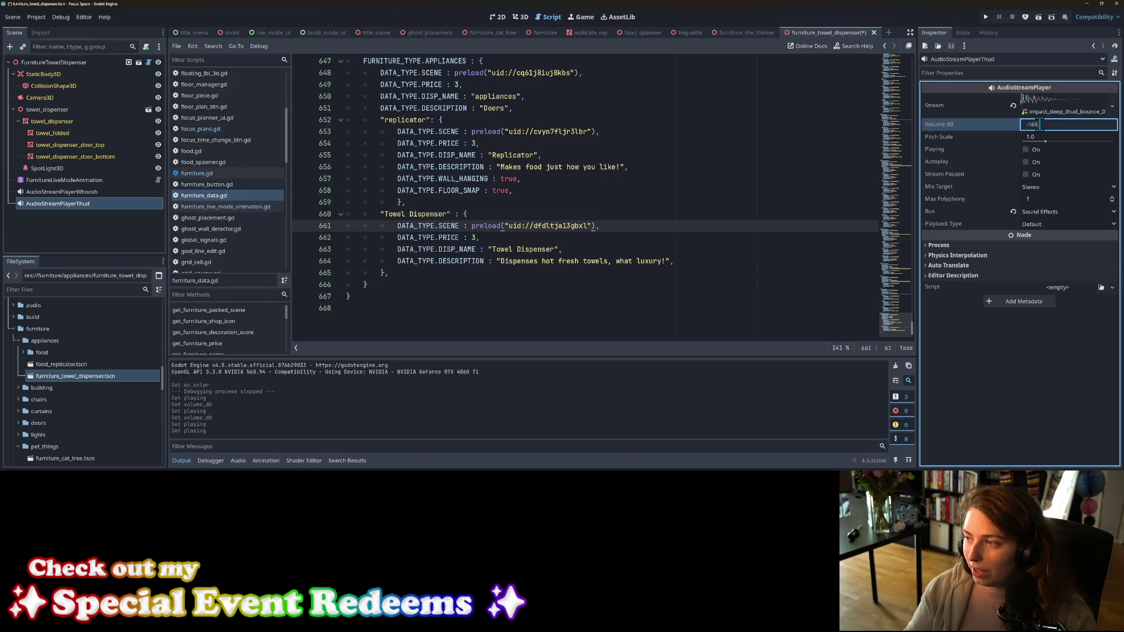
key(Return)
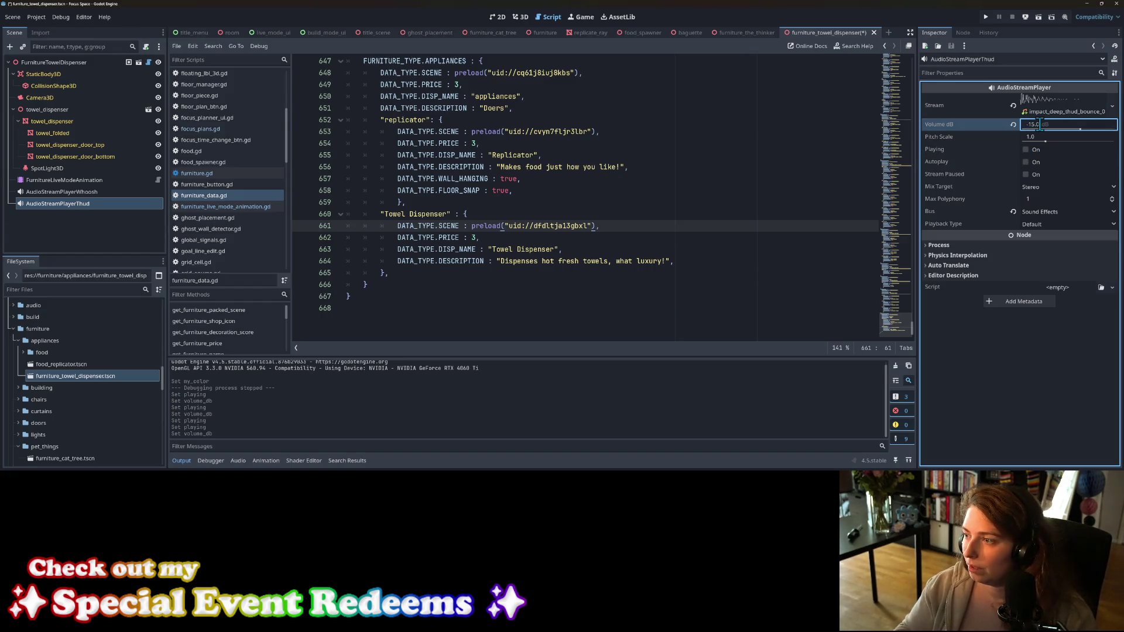
key(ctrl+s)
click(1025, 149)
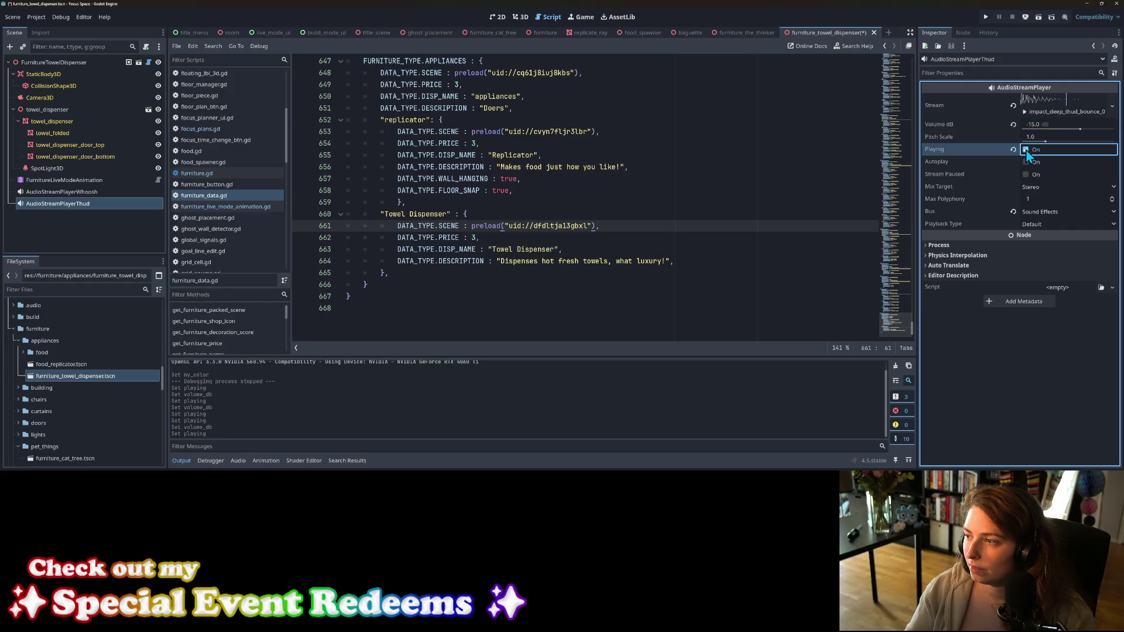
click(1025, 149)
key(ctrl+s)
click(985, 18)
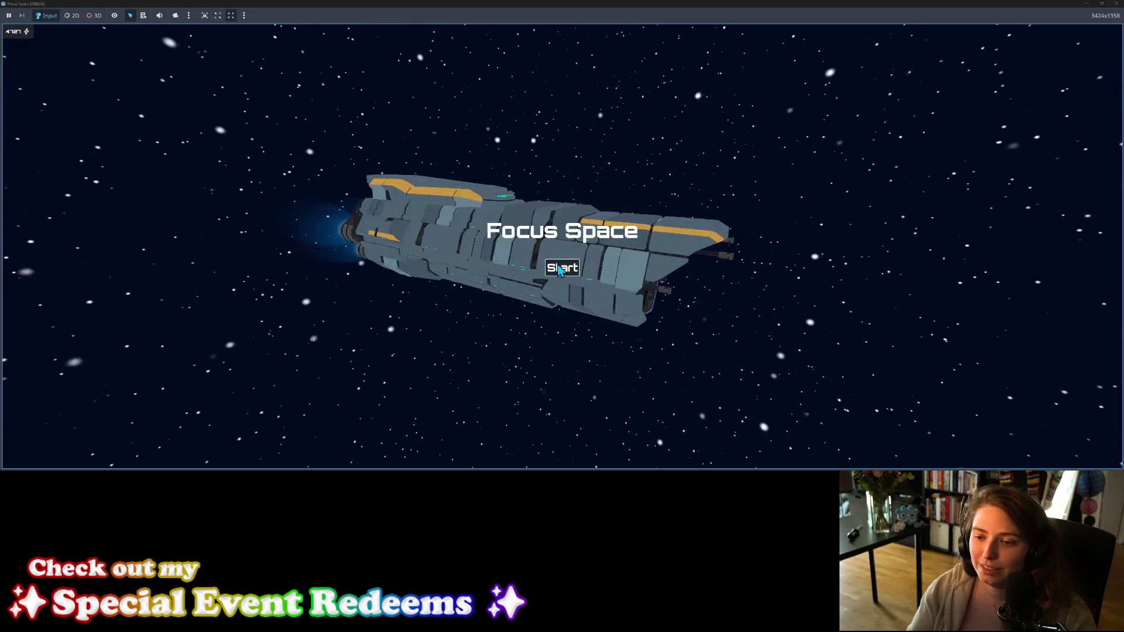
- Load a room and place a row of Towel Dispensers along the back wall
click(545, 264)
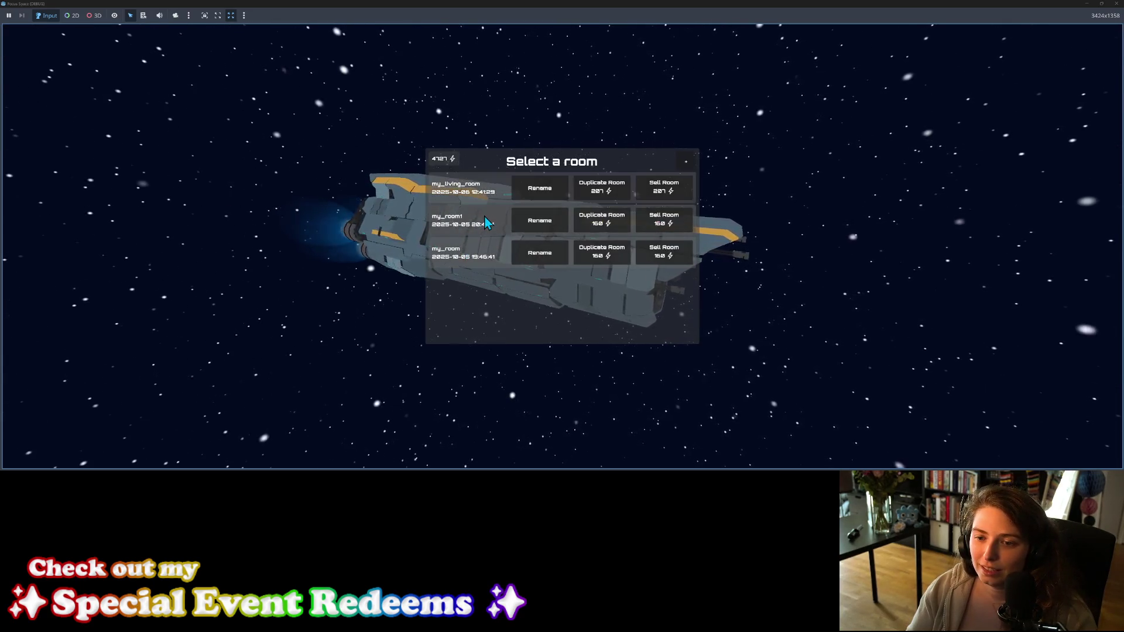
click(508, 254)
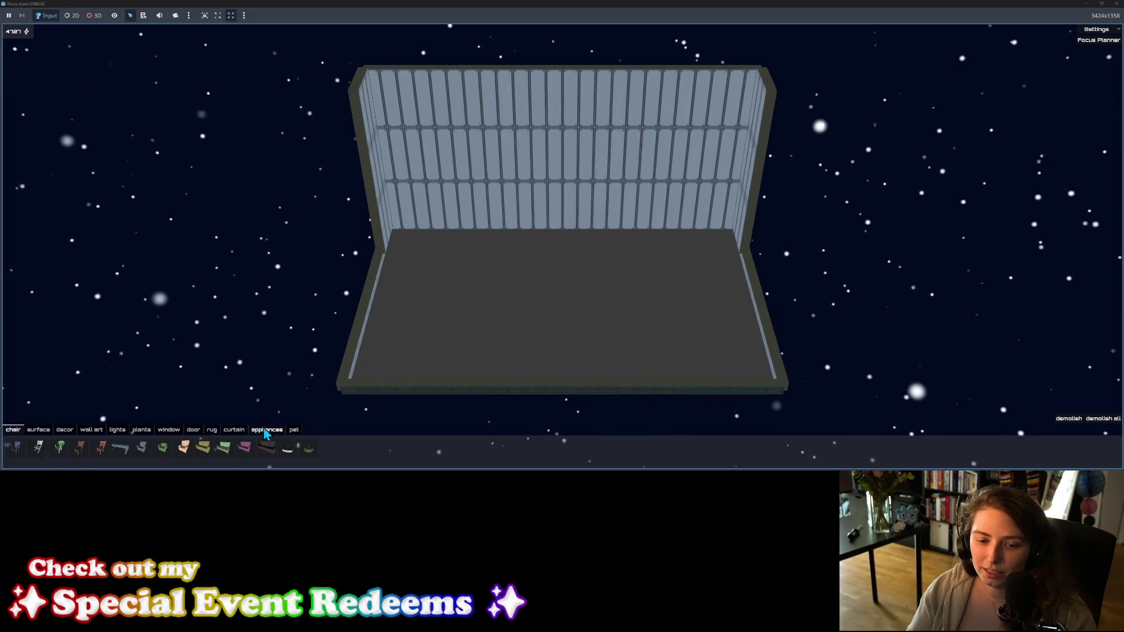
click(267, 430)
click(36, 448)
click(454, 252)
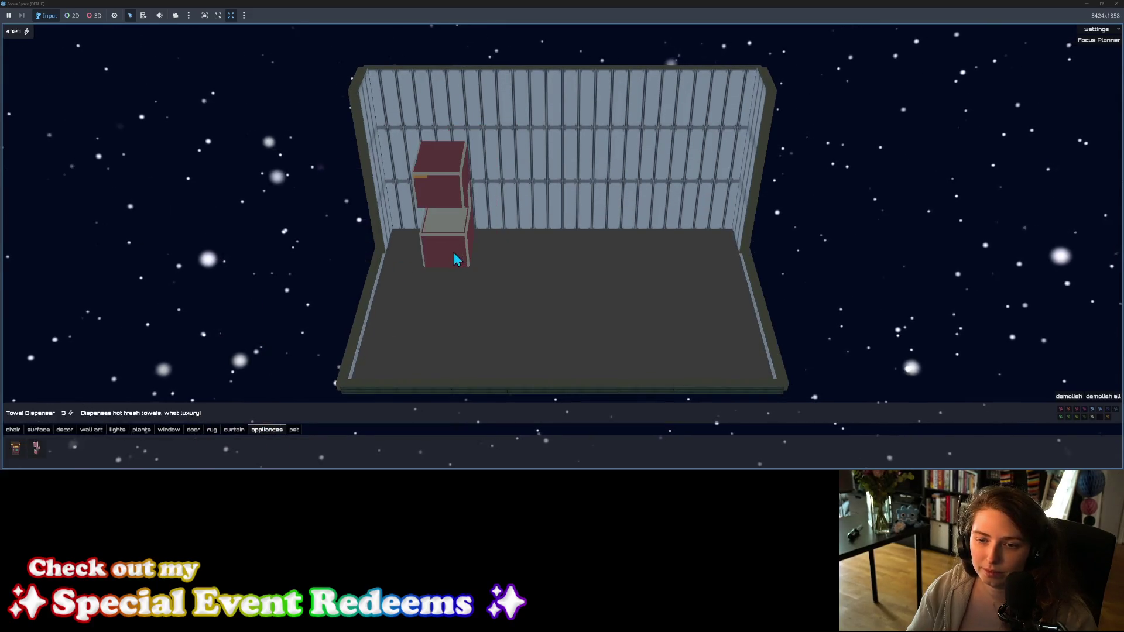
click(521, 254)
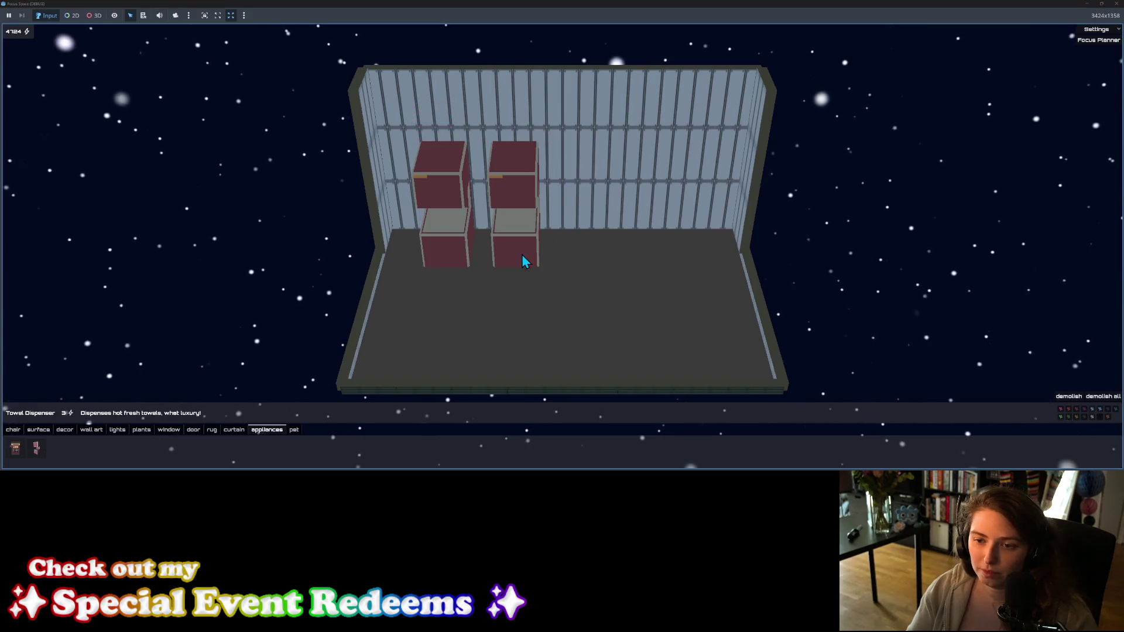
click(521, 254)
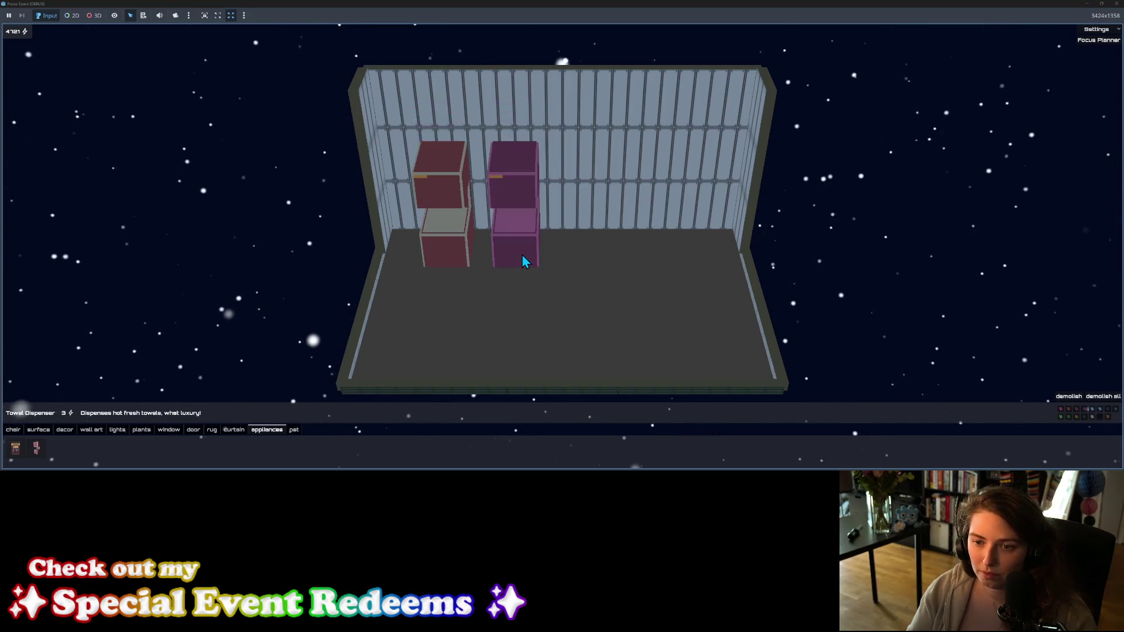
click(605, 271)
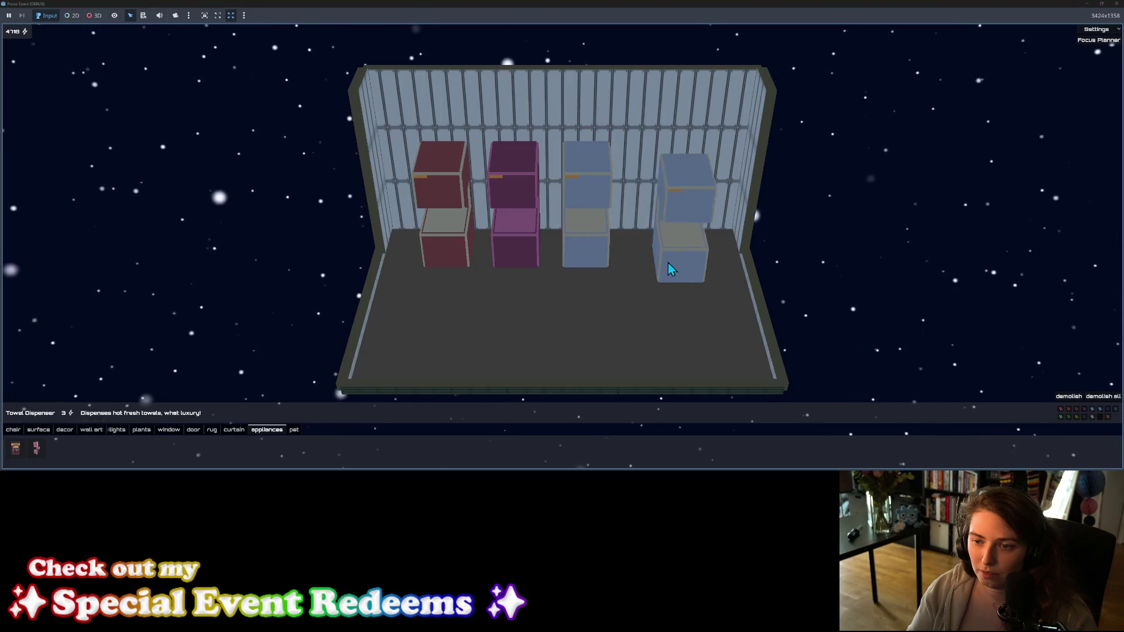
click(663, 256)
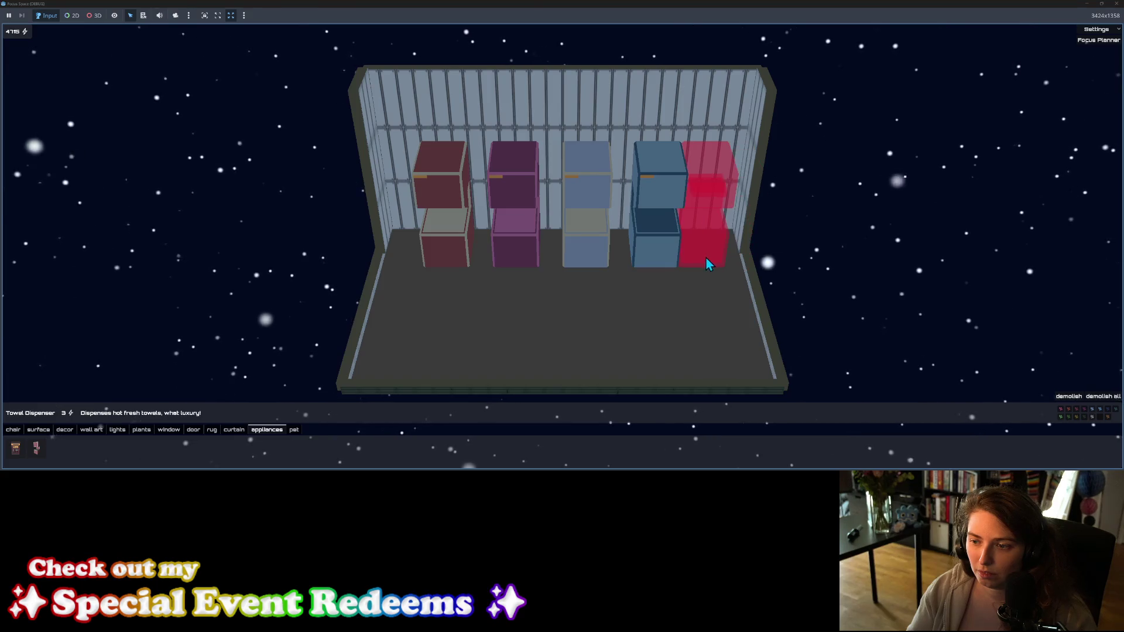
- Place more Towel Dispensers along the side wall and floor, then stop placing
mouse_move(736, 319)
mouse_down()
mouse_move(579, 321)
mouse_move(512, 284)
mouse_up()
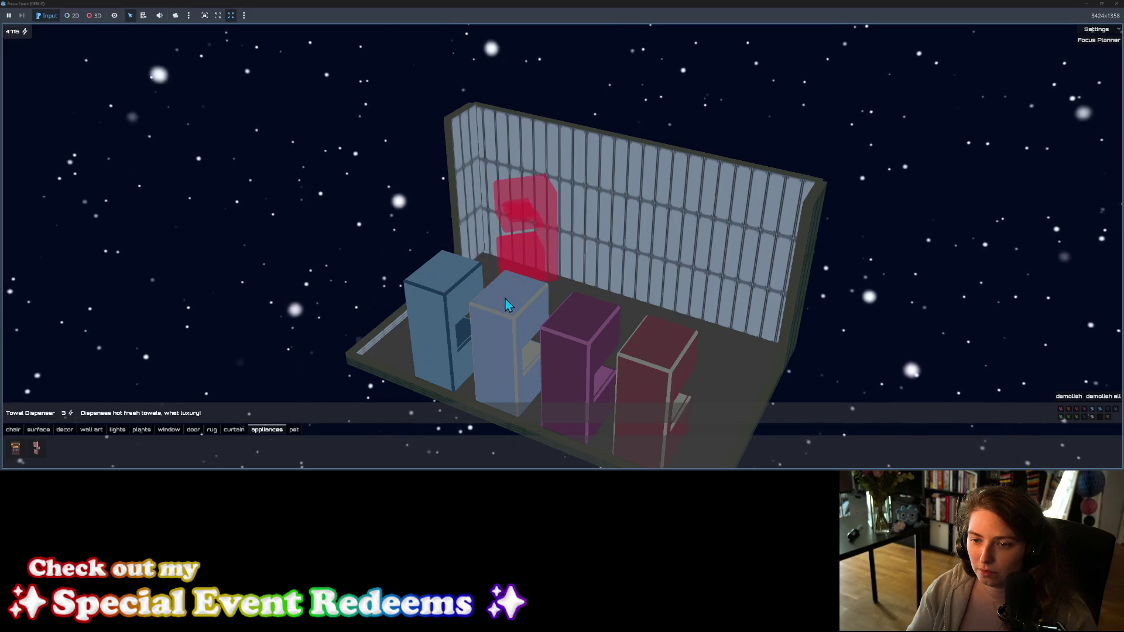
click(510, 309)
mouse_move(511, 303)
mouse_down()
mouse_move(517, 313)
mouse_move(507, 290)
mouse_move(536, 293)
mouse_move(521, 297)
mouse_move(480, 251)
mouse_up()
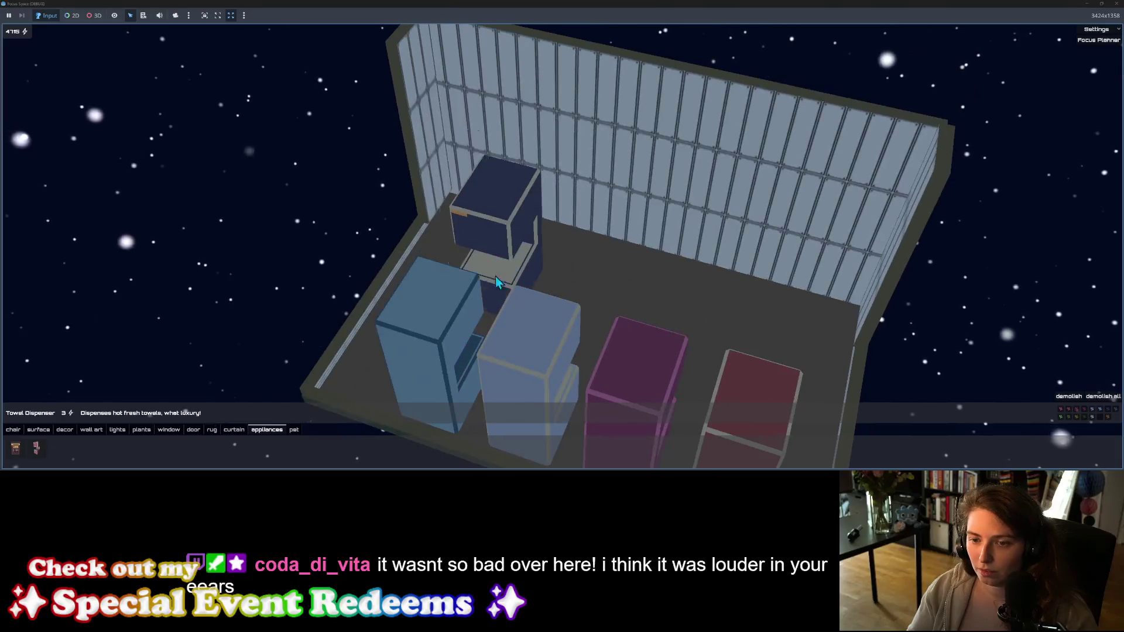
click(469, 241)
click(546, 266)
click(546, 266)
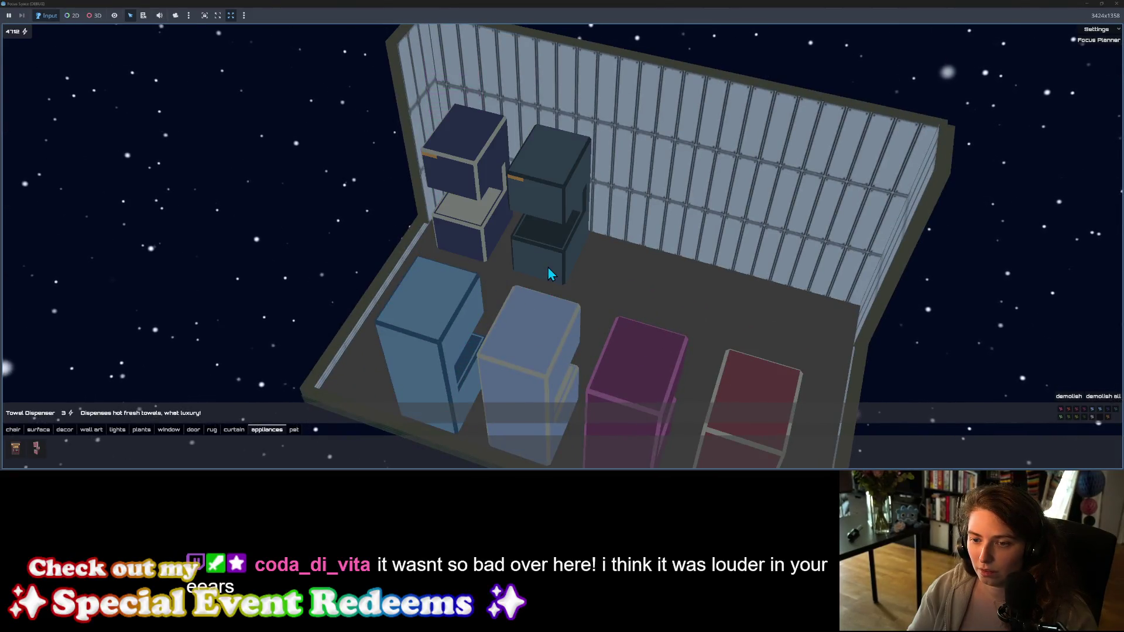
click(626, 289)
click(711, 310)
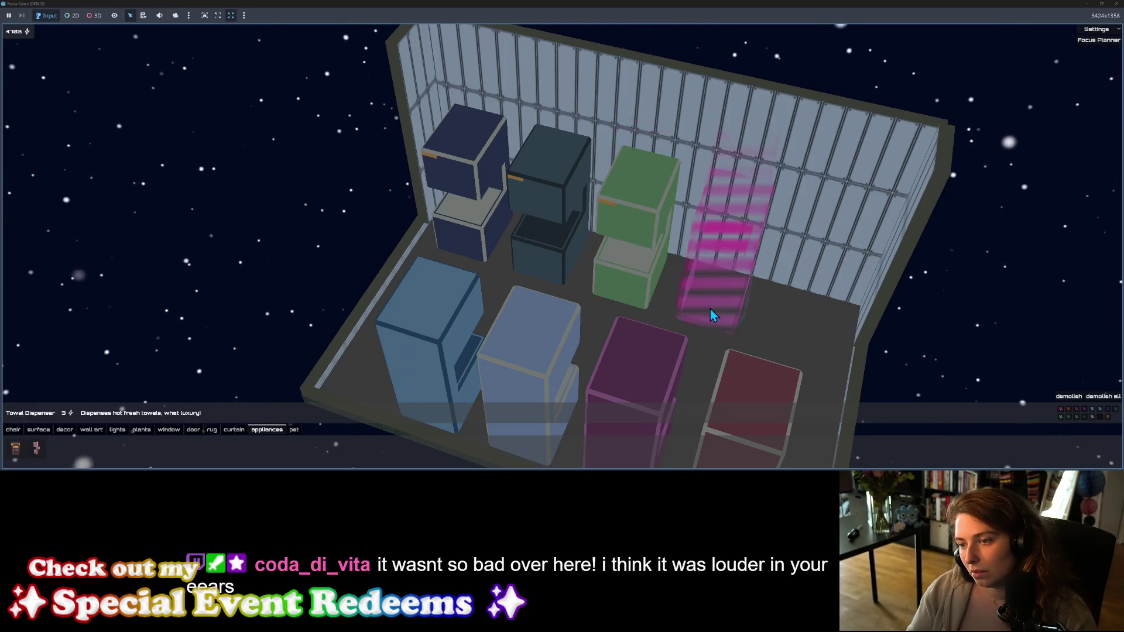
click(785, 337)
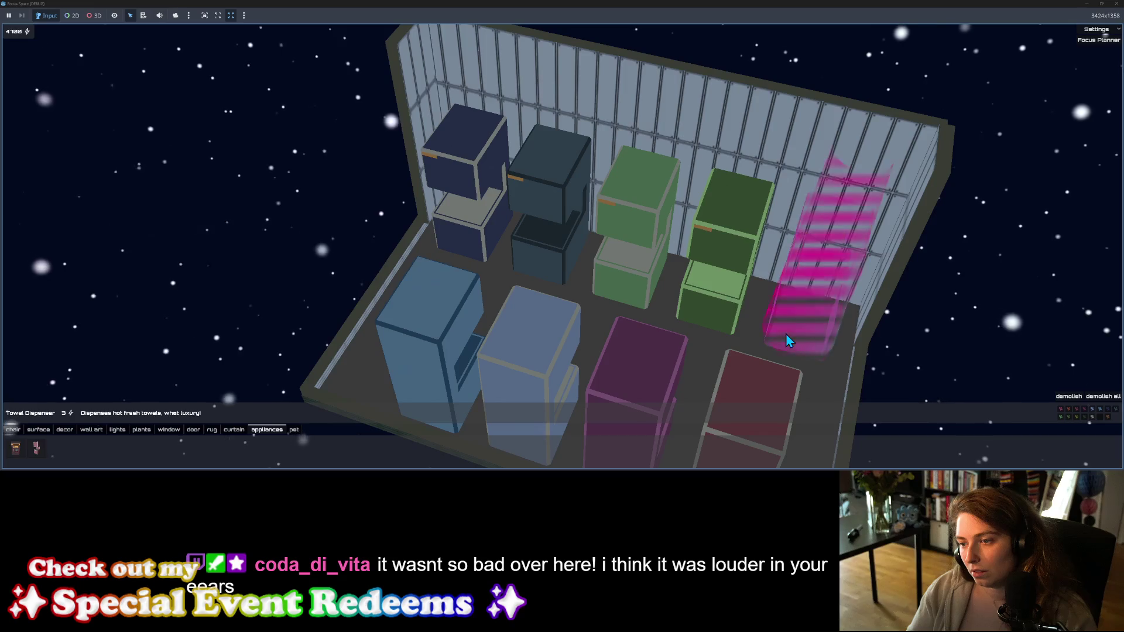
right_click(598, 332)
- Zoom out over the dispenser rows and bring up the Focus Planner
mouse_move(602, 271)
mouse_down()
mouse_move(464, 275)
mouse_move(680, 303)
mouse_up()
scroll(679, 303, down, 5)
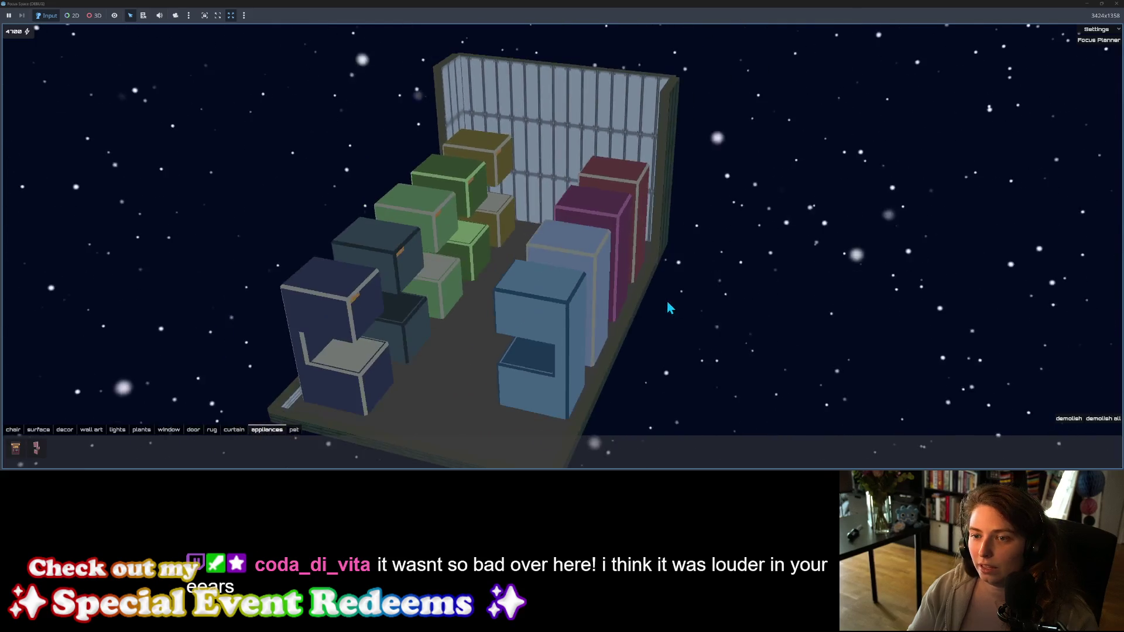
scroll(670, 307, down, 2)
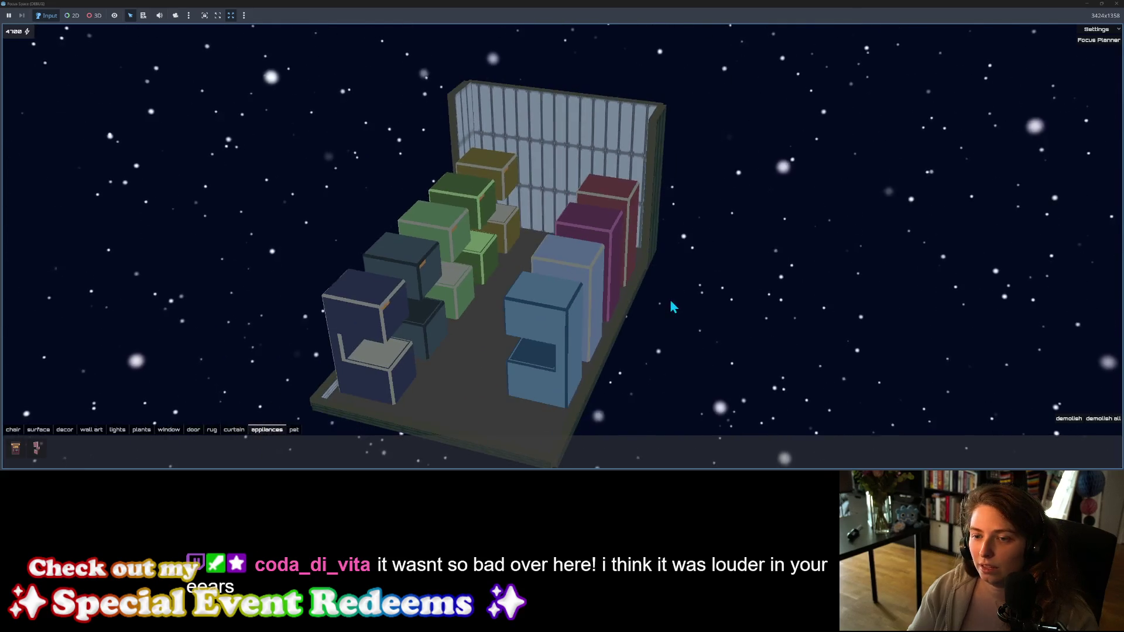
scroll(682, 291, down, 2)
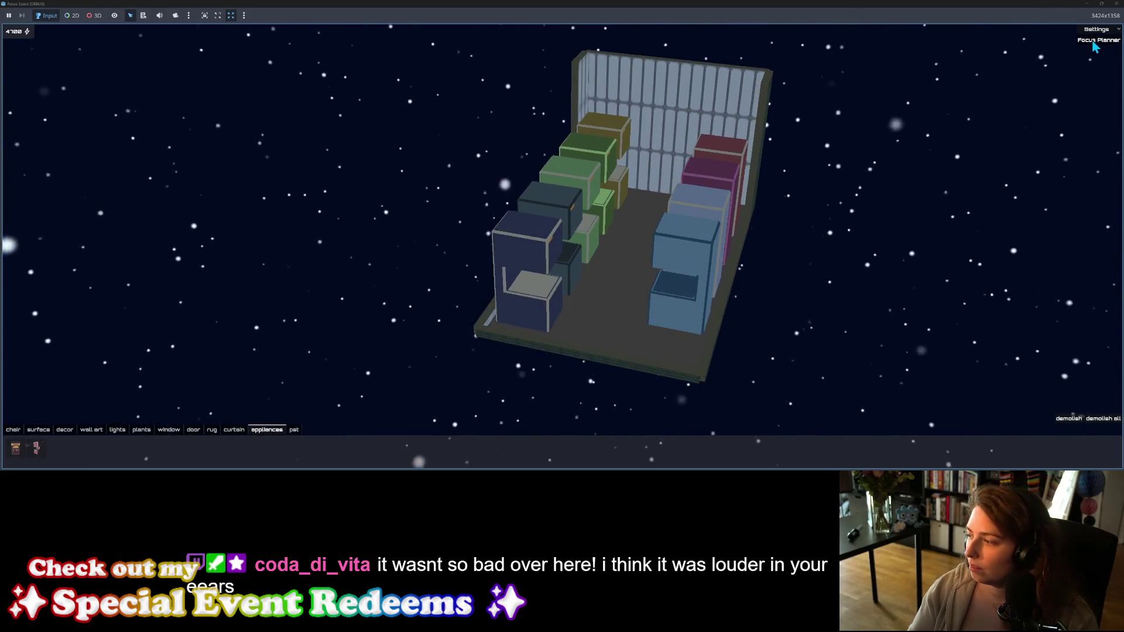
click(1092, 42)
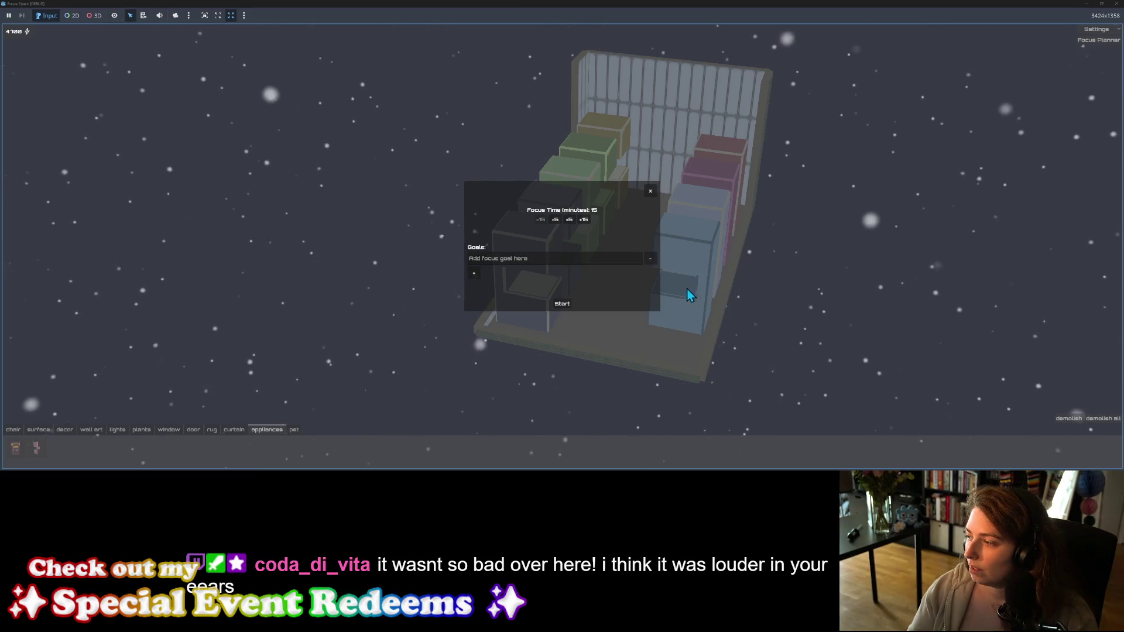
- Start a focus session, then stop the running game with F8
click(562, 305)
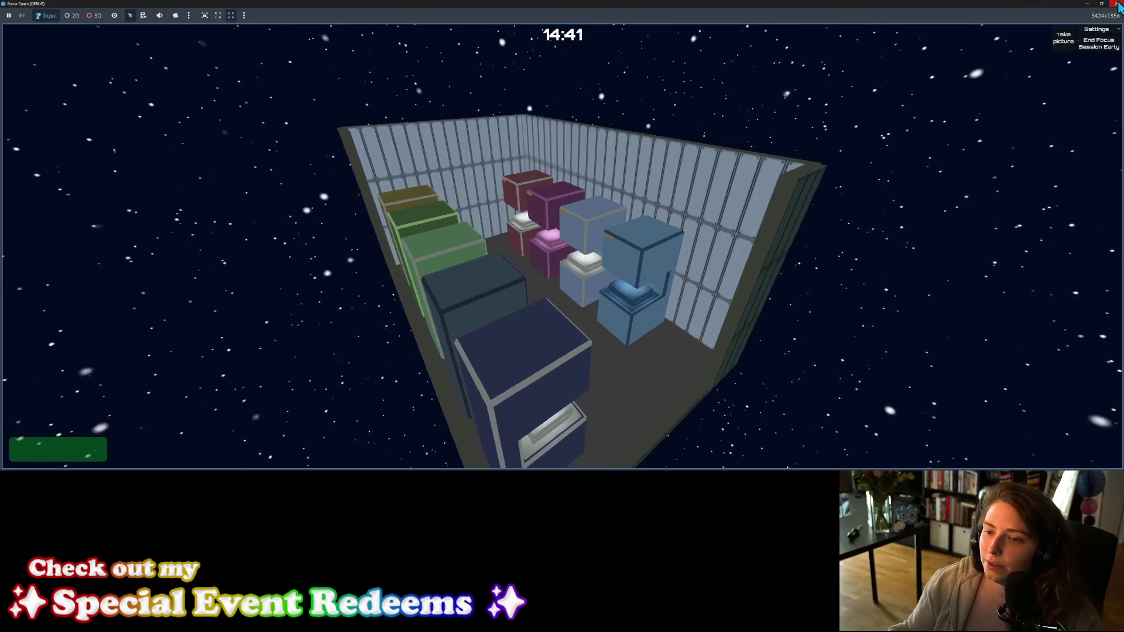
key(F8)
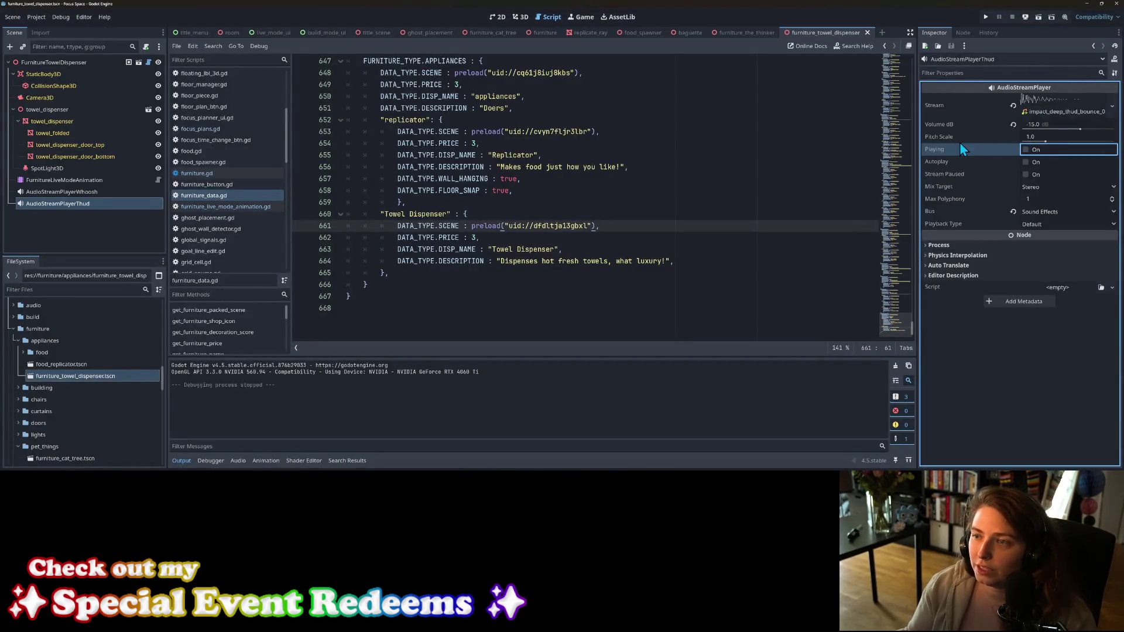
- Inspect the AudioStreamPlayerWhoosh node's sound settings, then open the FurnitureLiveModeAnimation script
click(513, 307)
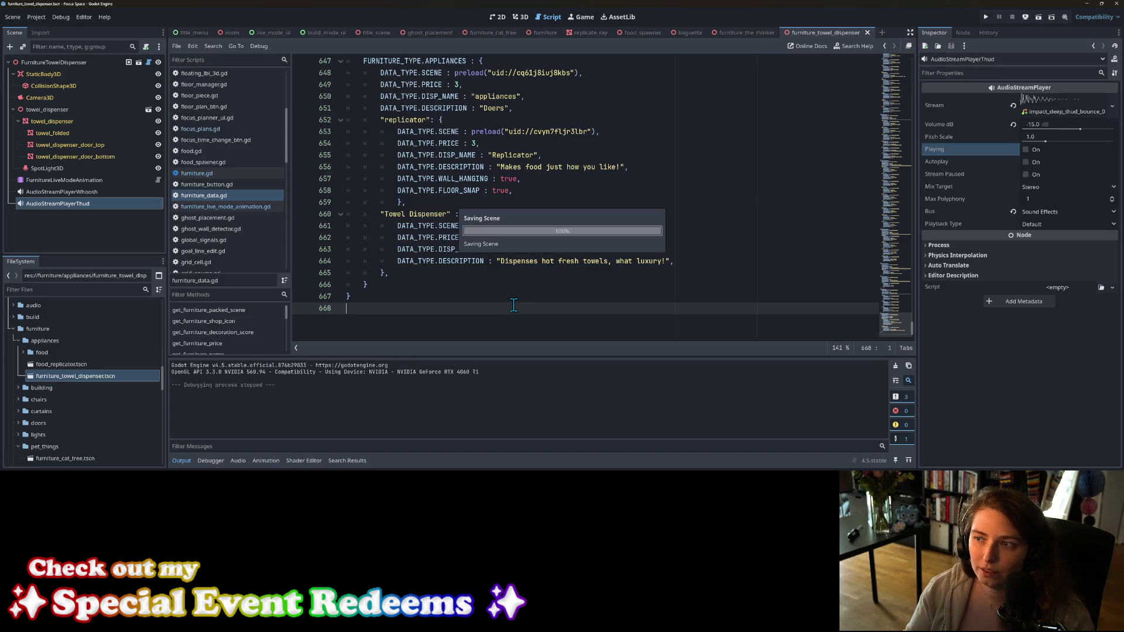
click(100, 192)
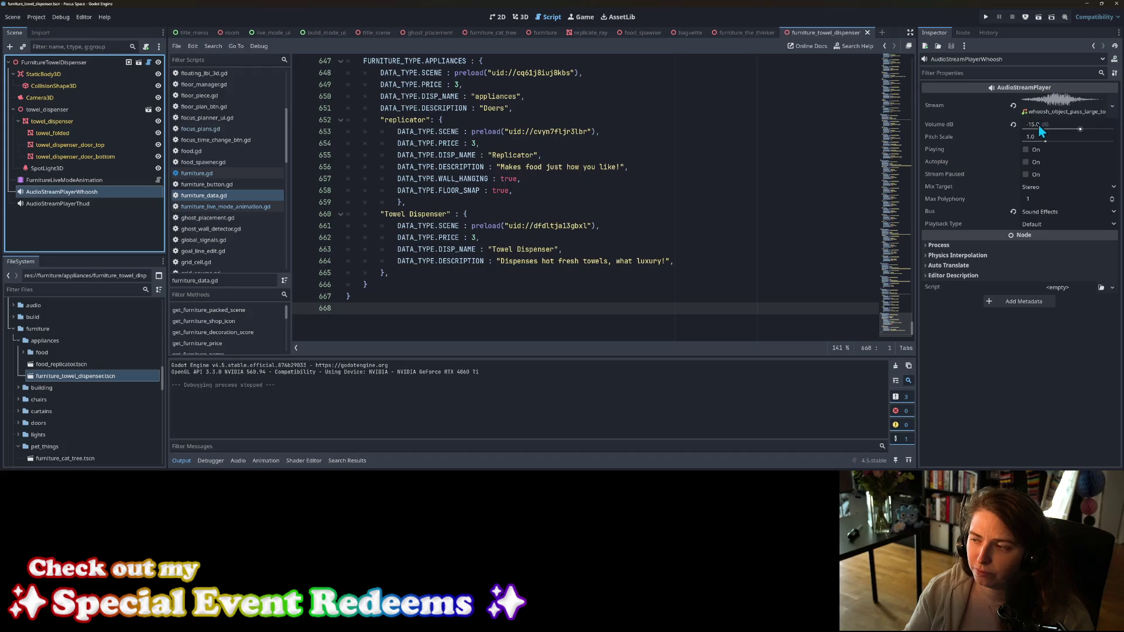
scroll(483, 169, up, 3)
scroll(518, 171, down, 1)
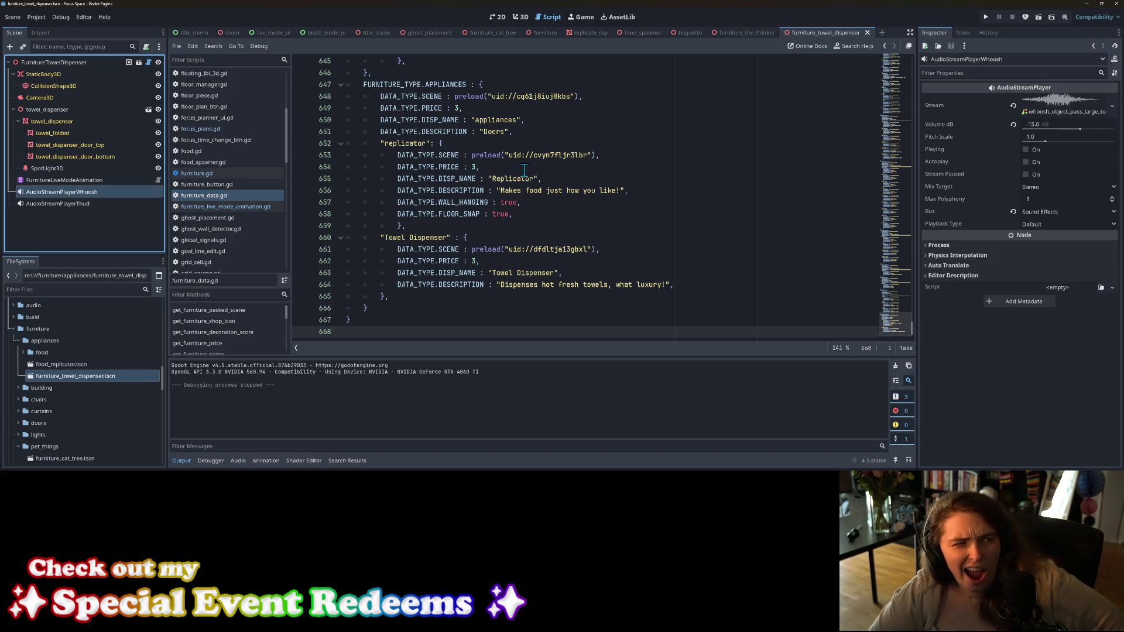
click(159, 180)
- Add an exported float variable max_delay defaulting to 5.0 and save the script
click(557, 271)
key(Return)
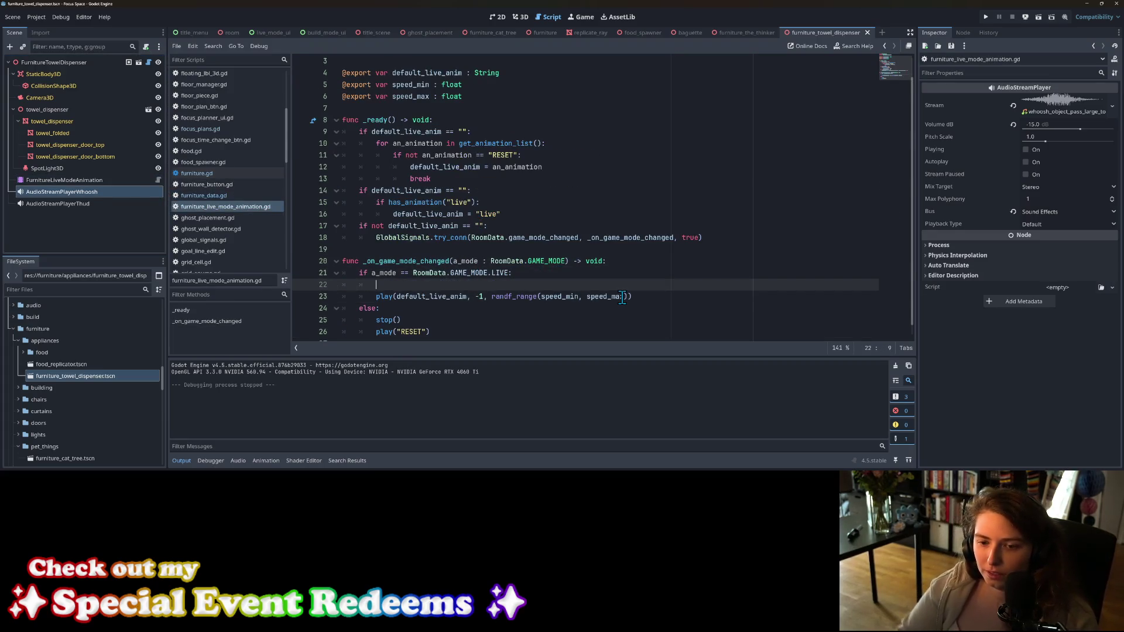
click(467, 97)
key(Return)
text(@expo)
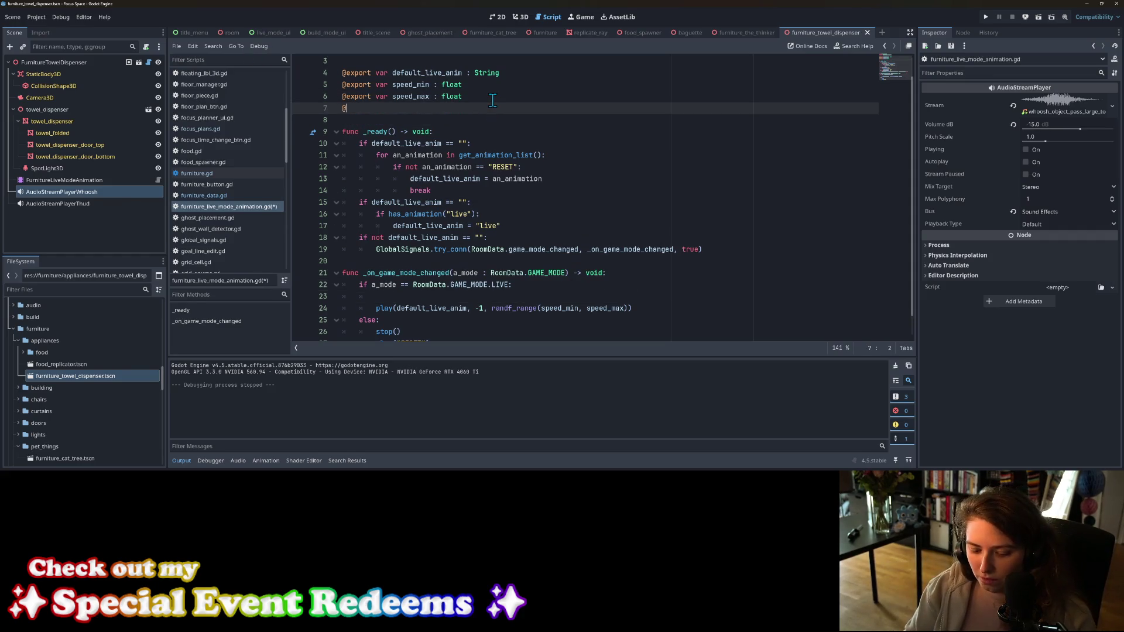
text(rt var max_delay :)
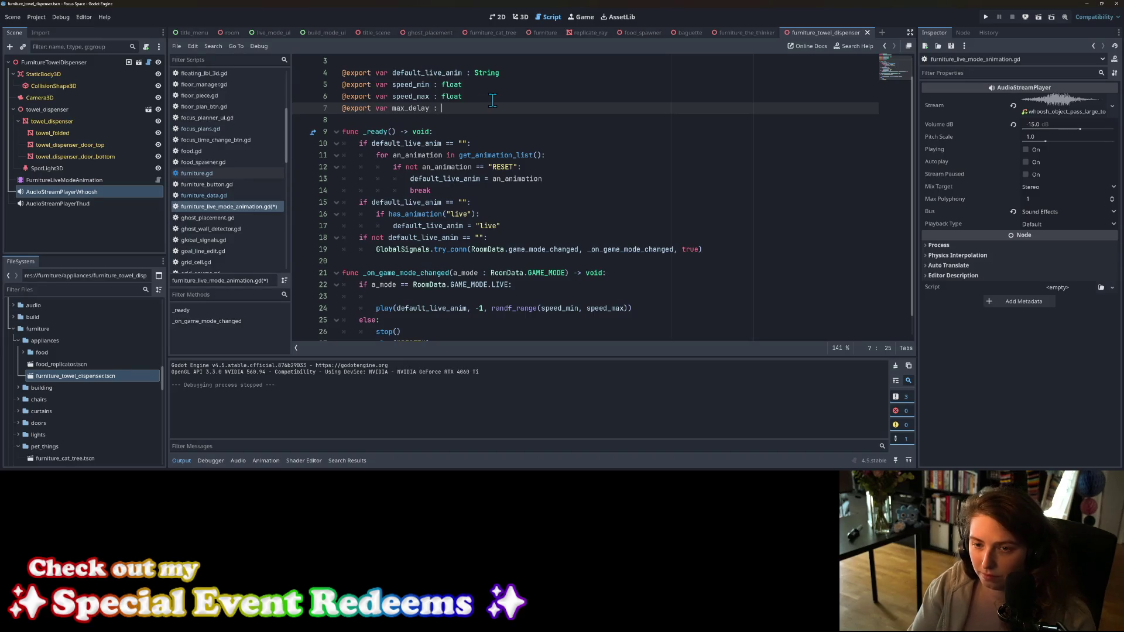
text(t = )
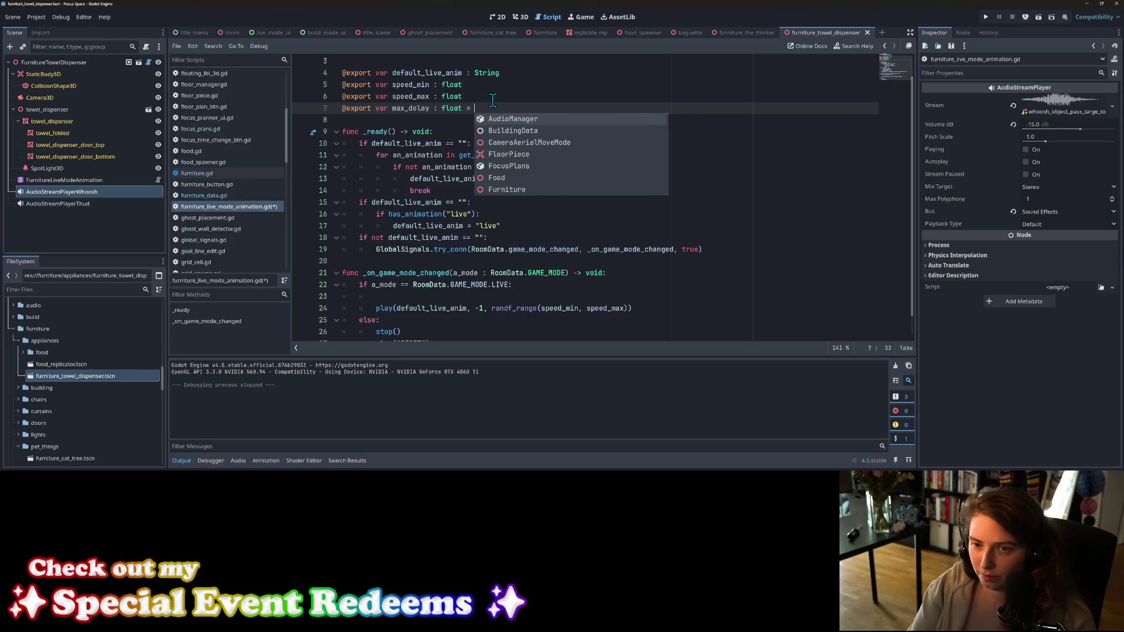
text(5.0)
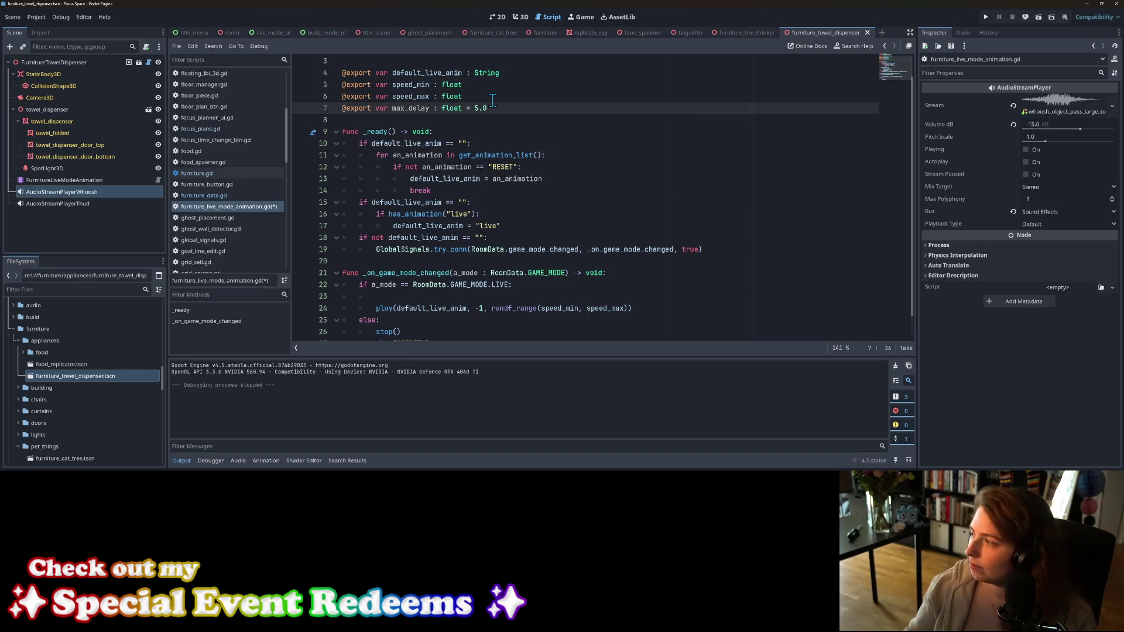
key(ctrl+s)
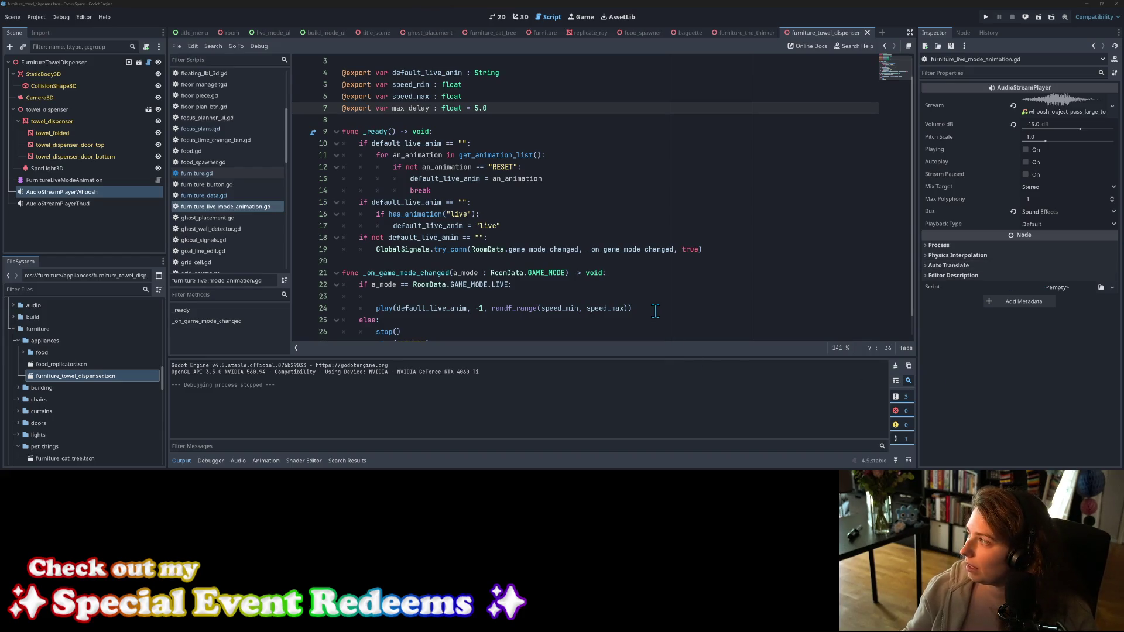
- Insert 'await get_tree().create_timer(randf_range(0, max_delay)).timeout' before play() and save
double_click(409, 109)
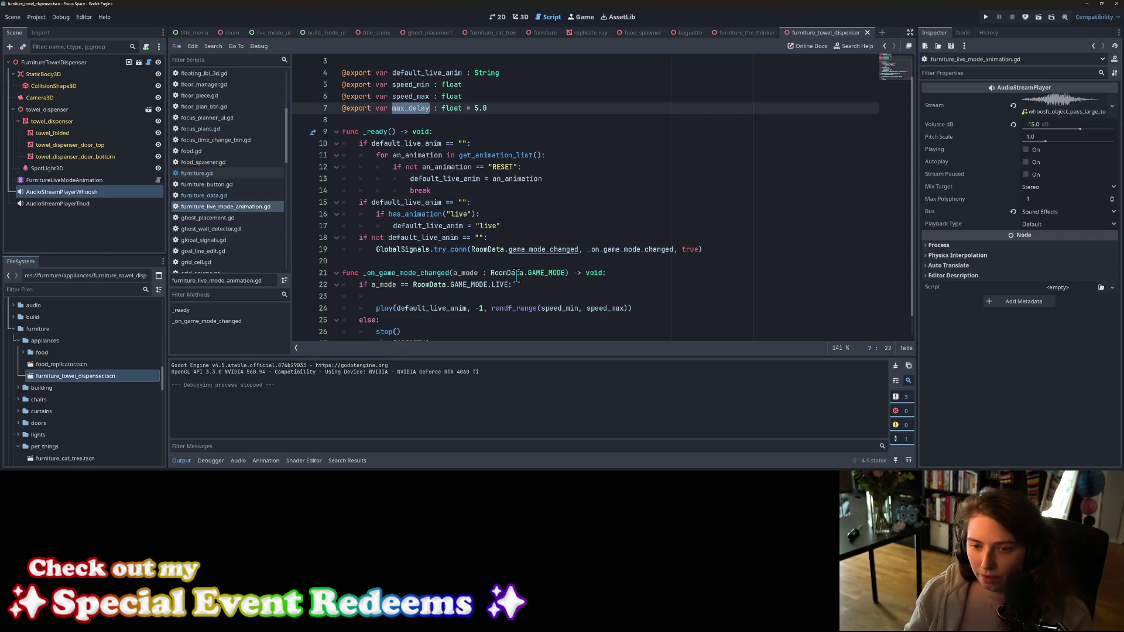
scroll(515, 281, down, 1)
click(455, 273)
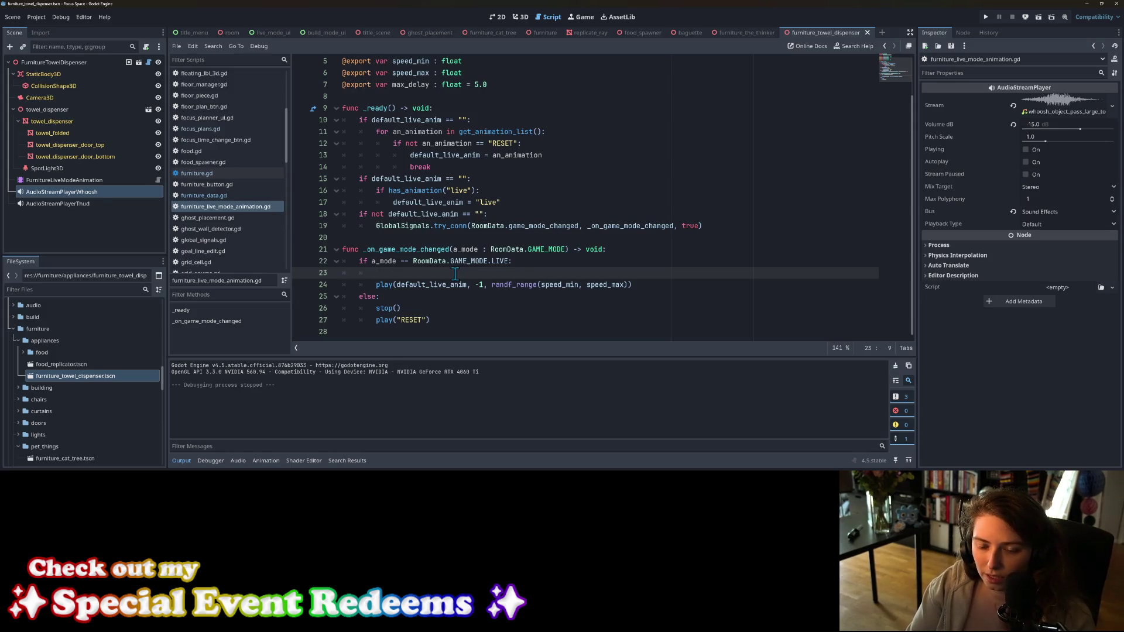
text(wait get)
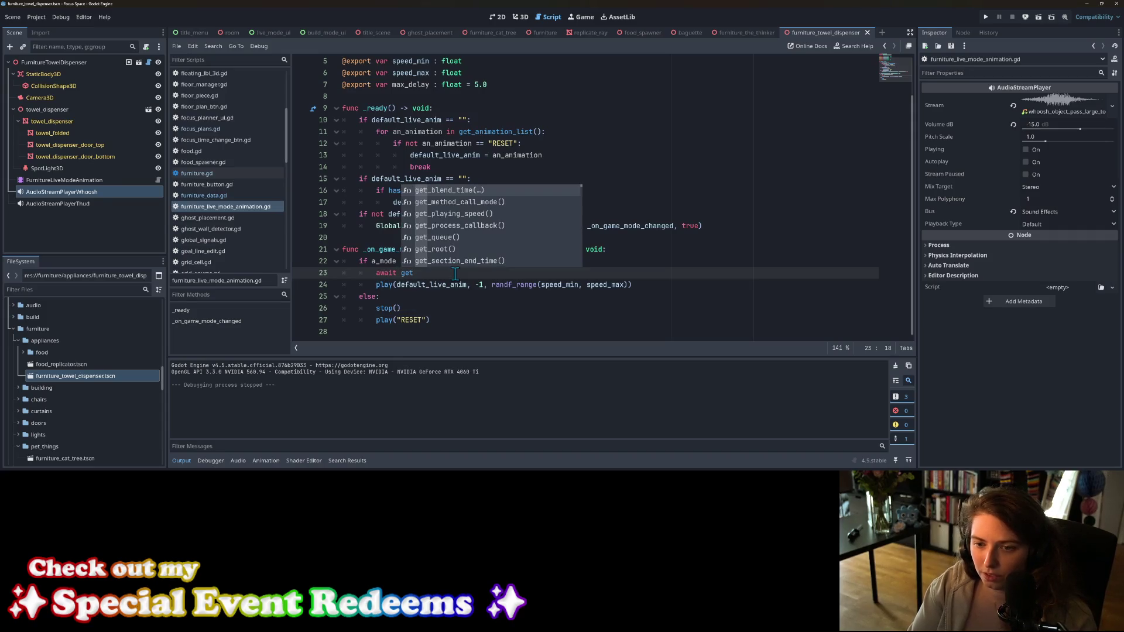
text(_tr)
key(Return)
text(crea)
key(Return)
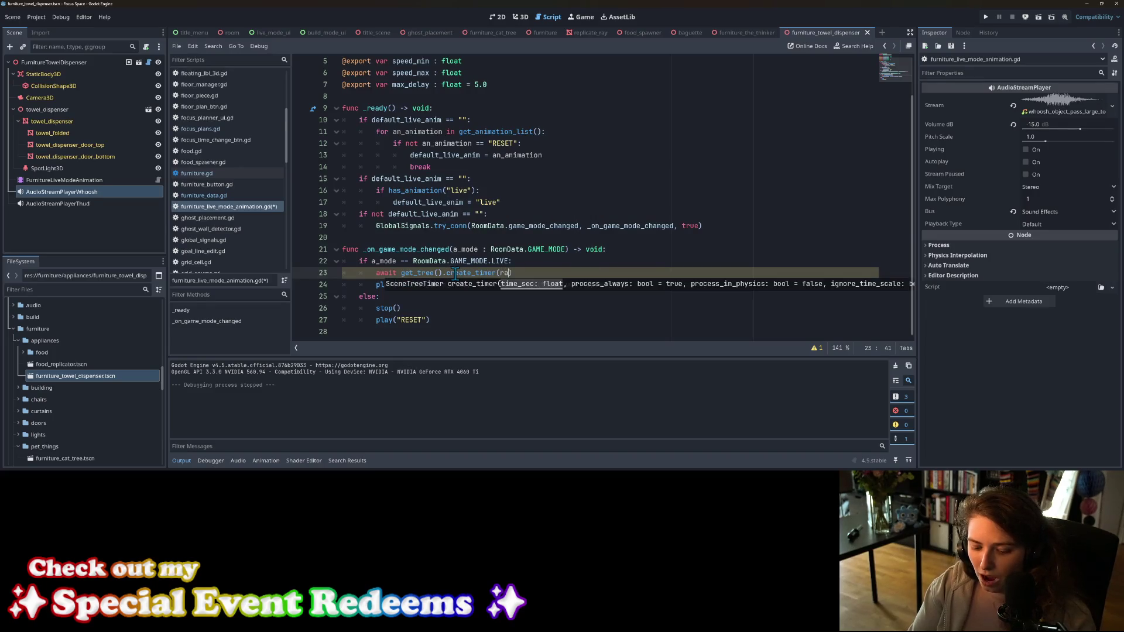
text(n)
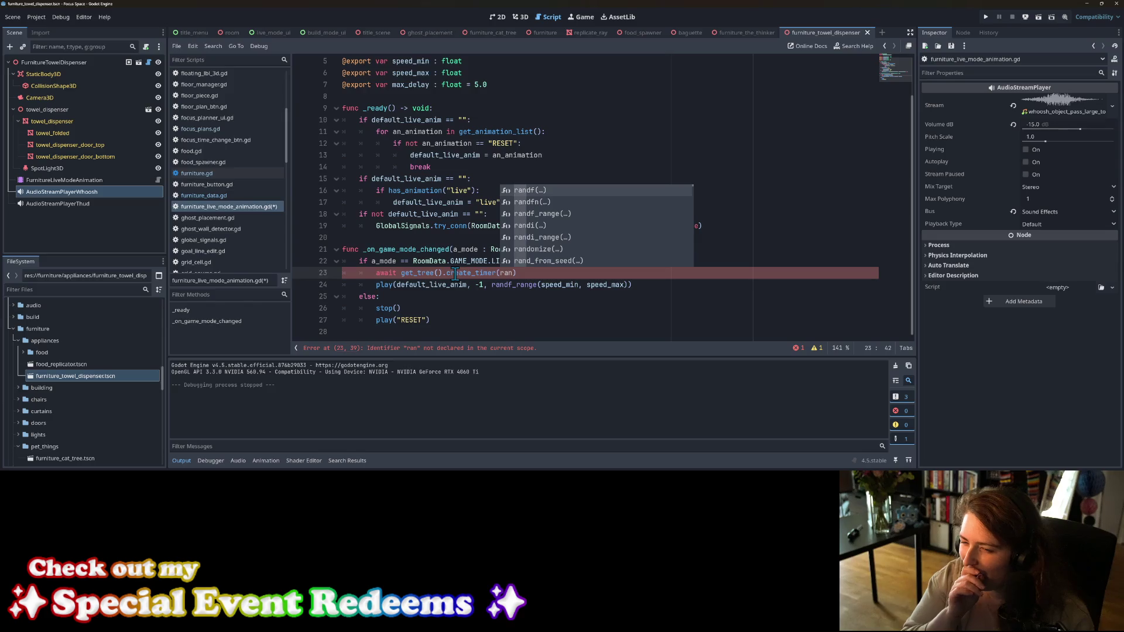
key(Down)
key(Down)
key(Return)
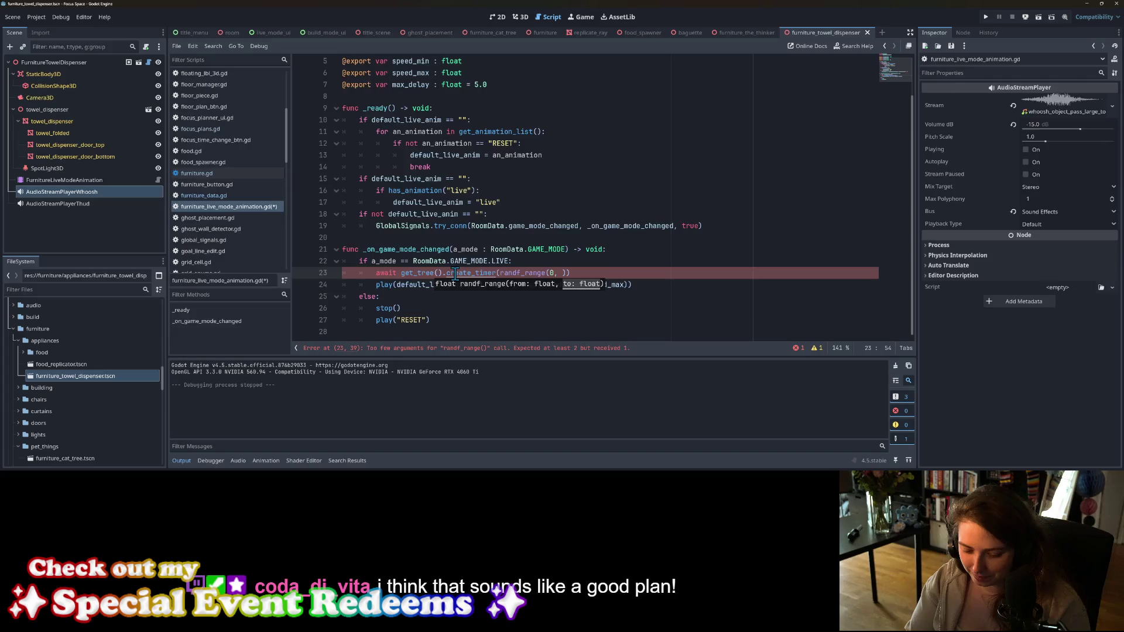
text().t)
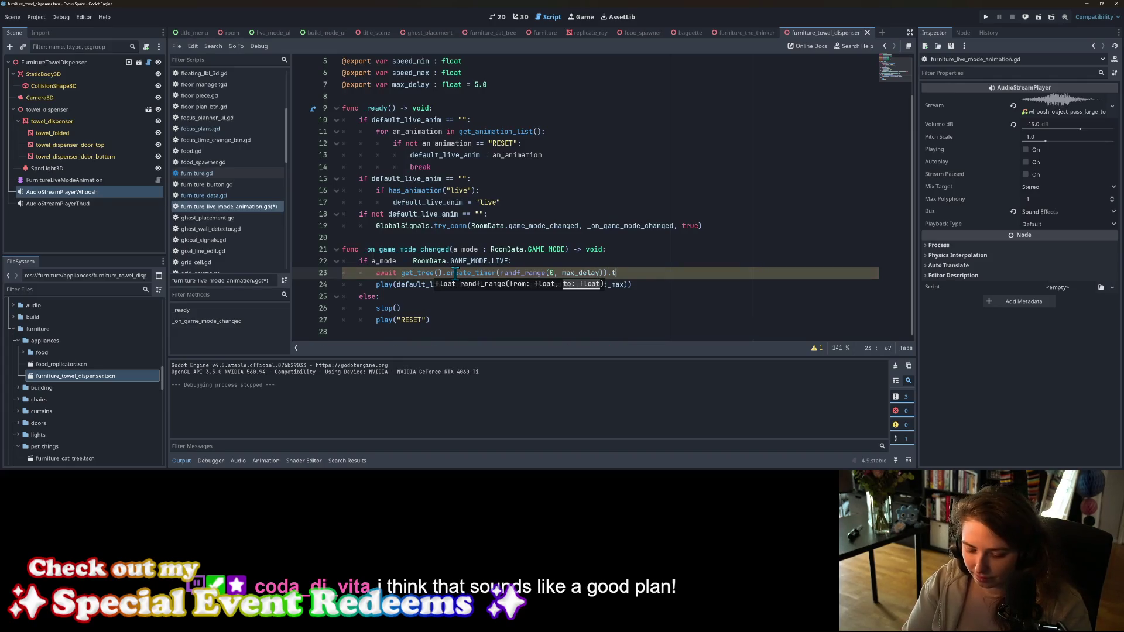
text(imeout)
key(ctrl+s)
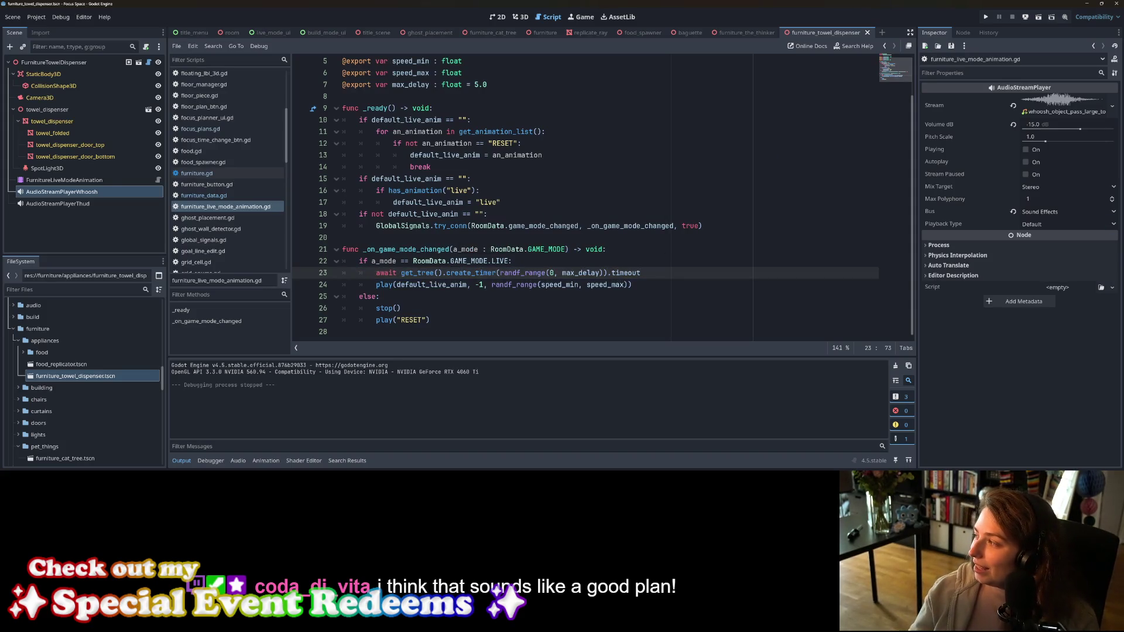
- Collapse the output panel to show more of the edited script
click(711, 236)
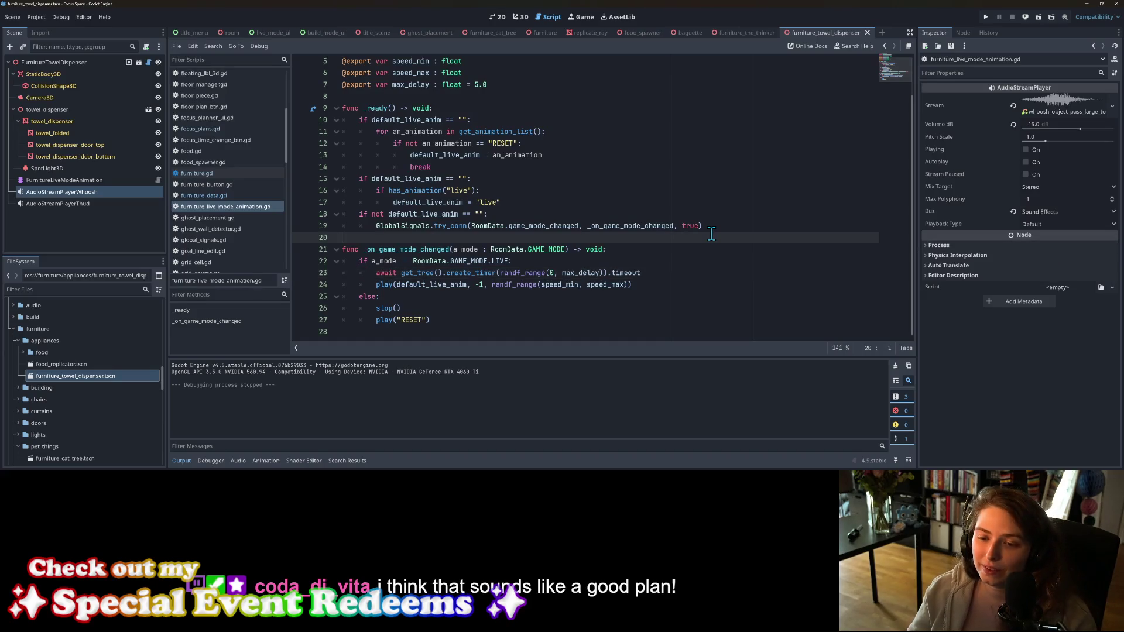
click(651, 274)
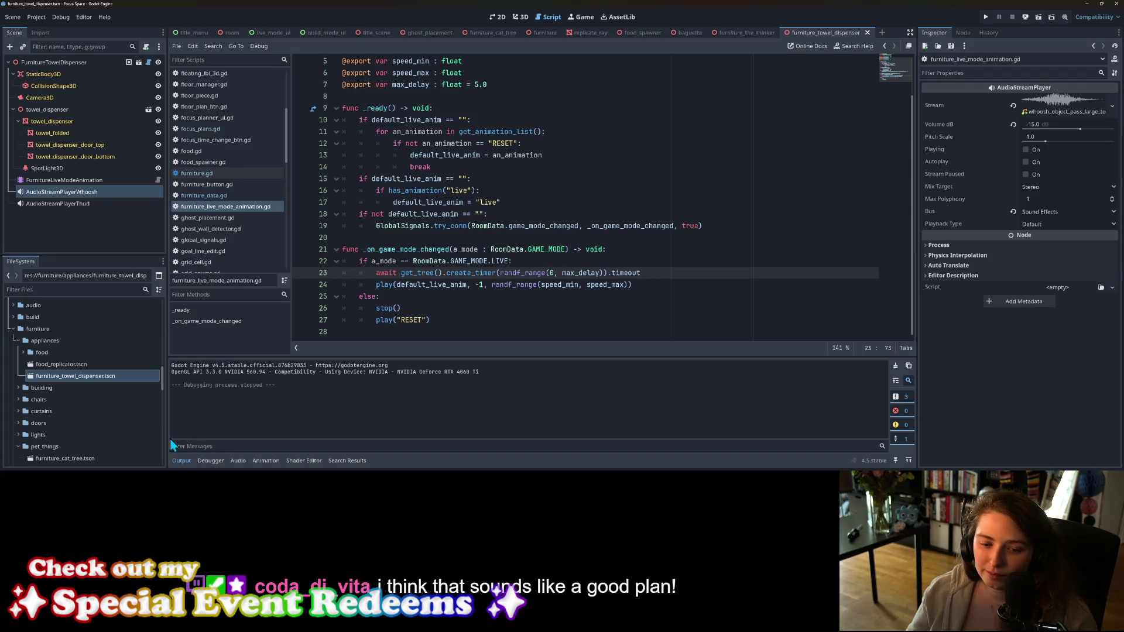
click(182, 461)
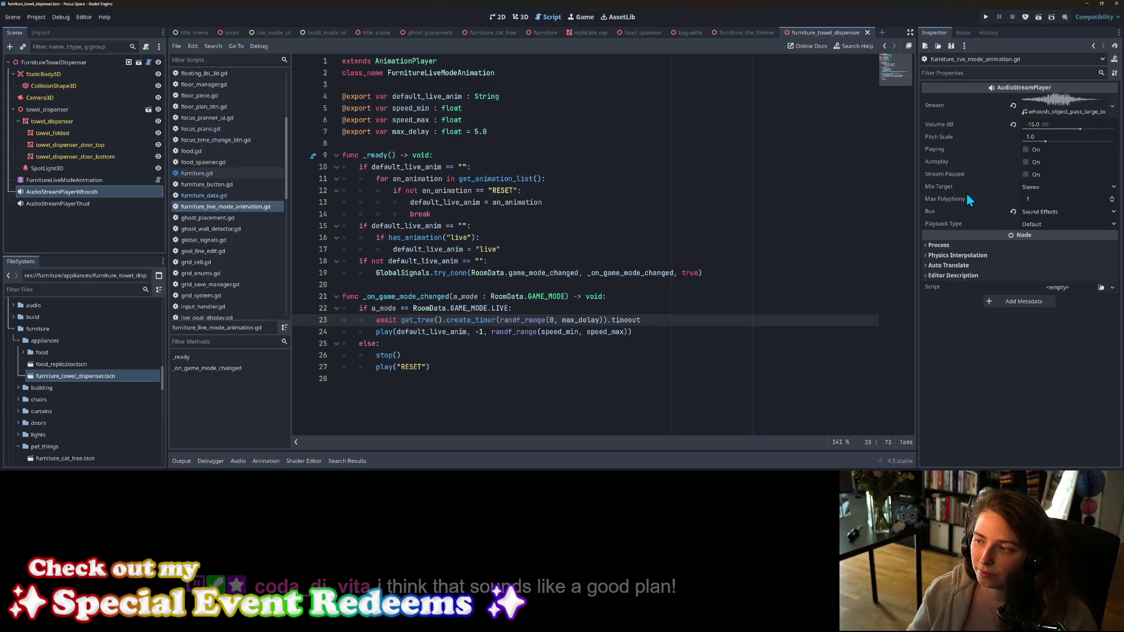
- Leave the whoosh sound's Mix Target on Stereo and run the project to test the delay
click(1024, 187)
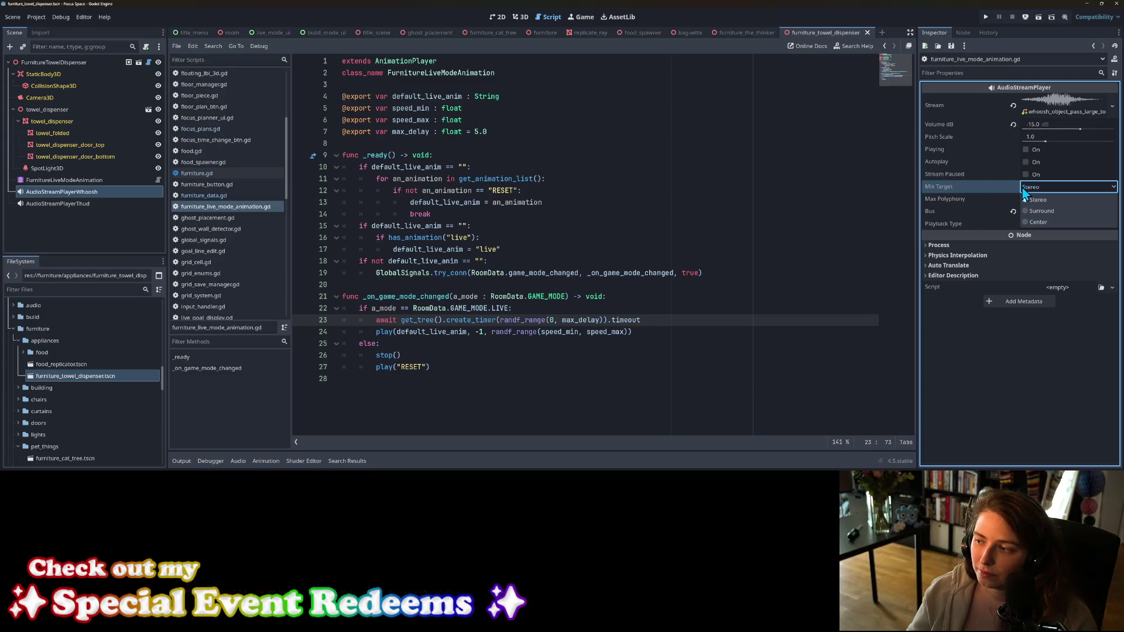
click(1020, 189)
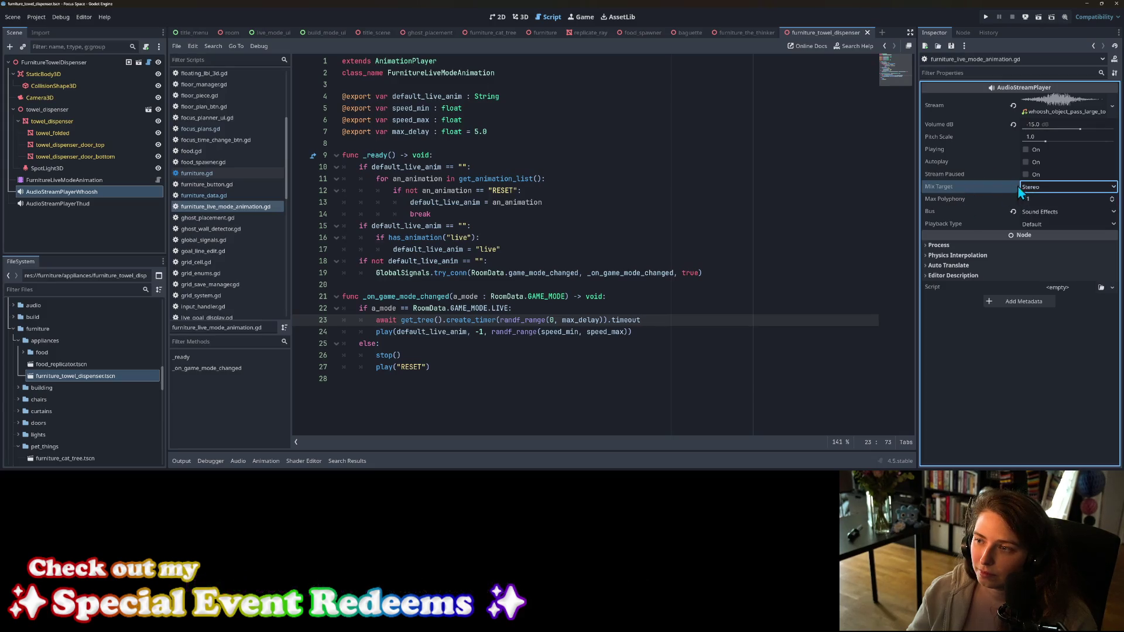
click(985, 18)
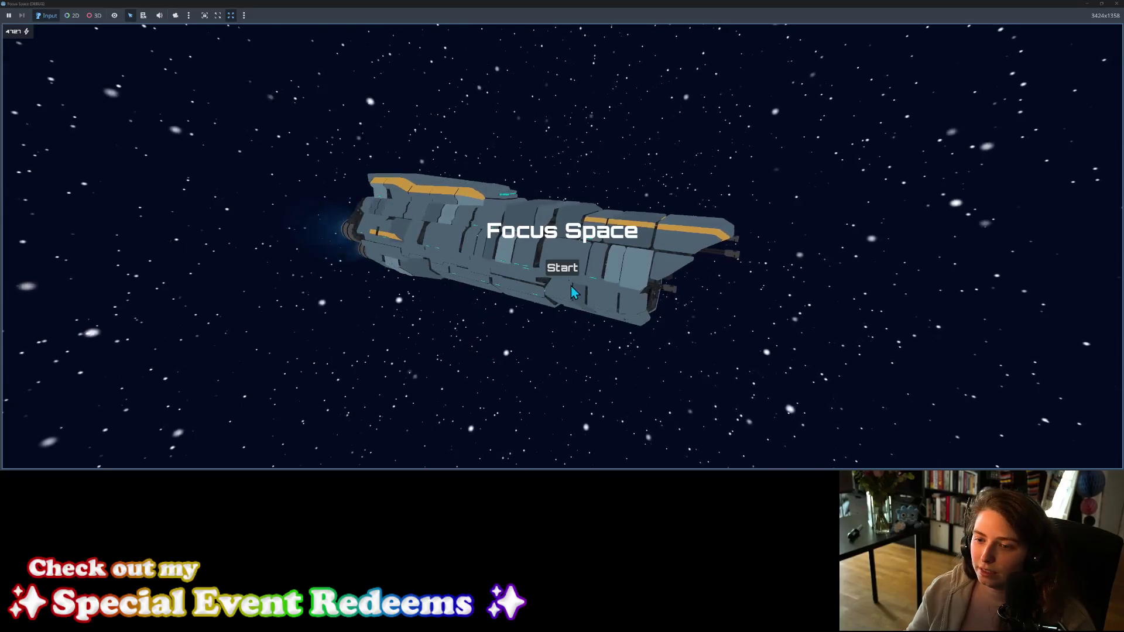
- Start the game and place three Towel Dispensers along the back wall
click(562, 268)
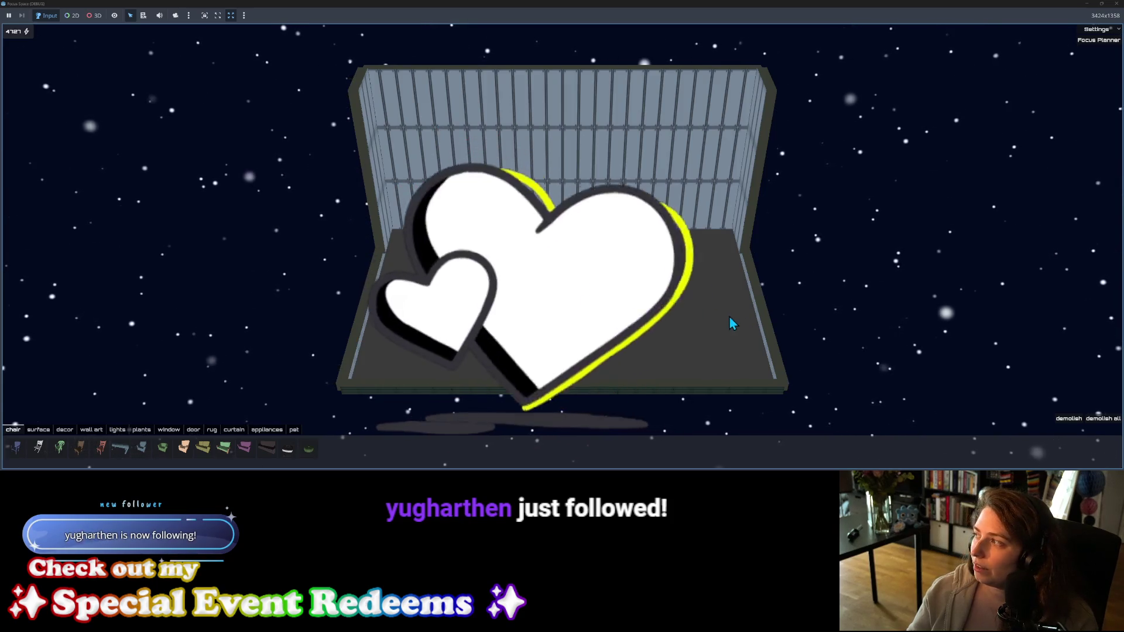
click(268, 429)
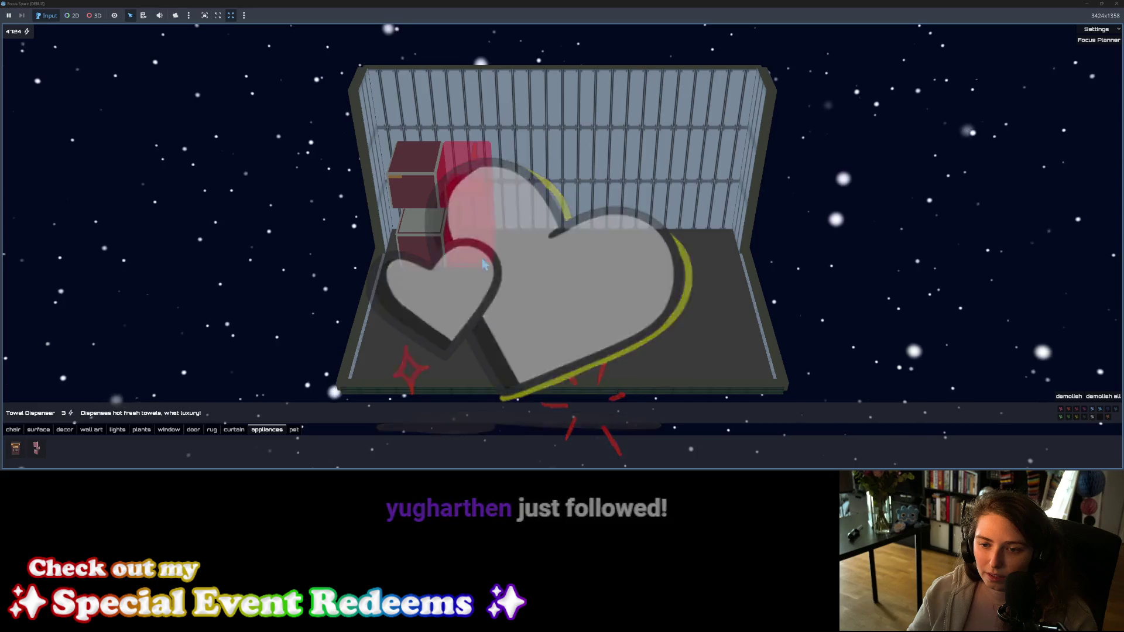
click(550, 258)
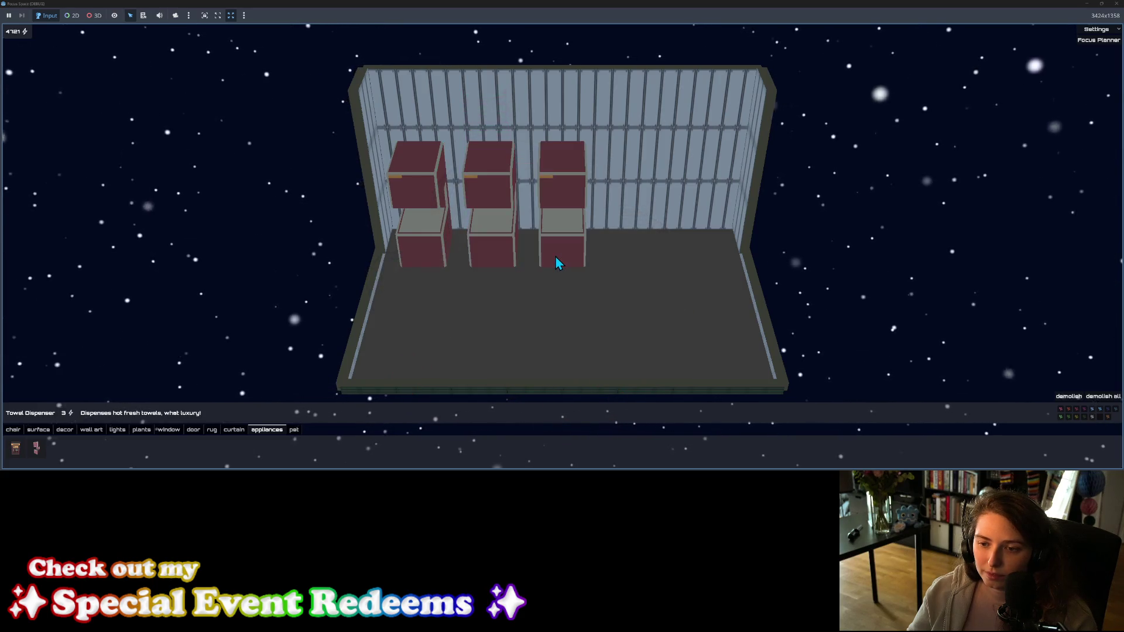
click(623, 255)
click(692, 254)
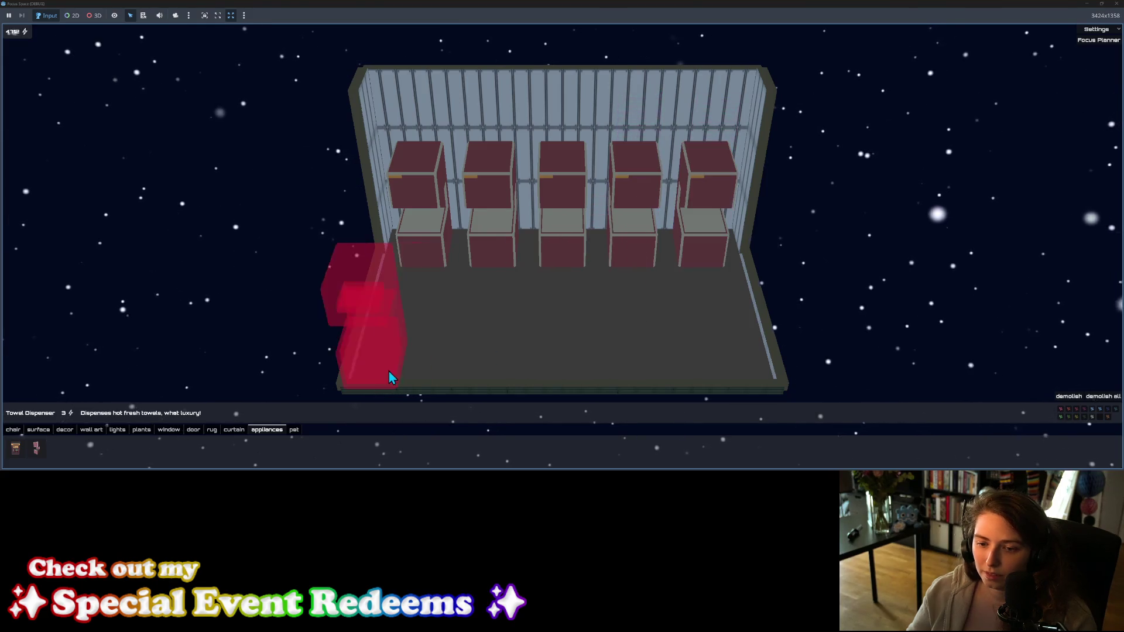
- Place a second row of Towel Dispensers across the floor
click(406, 322)
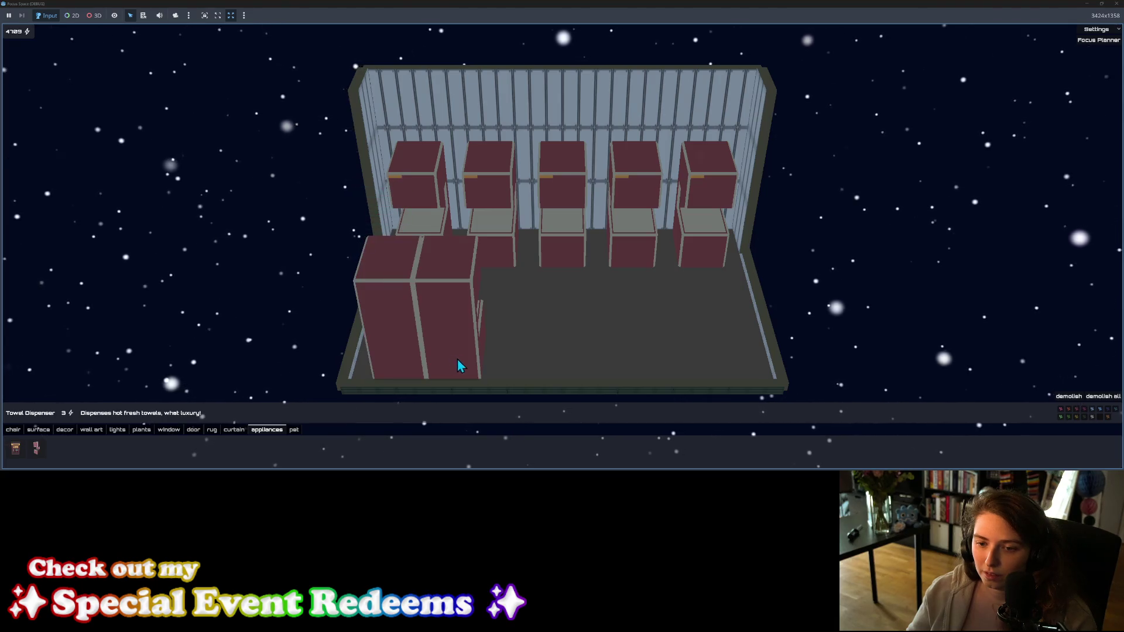
click(457, 359)
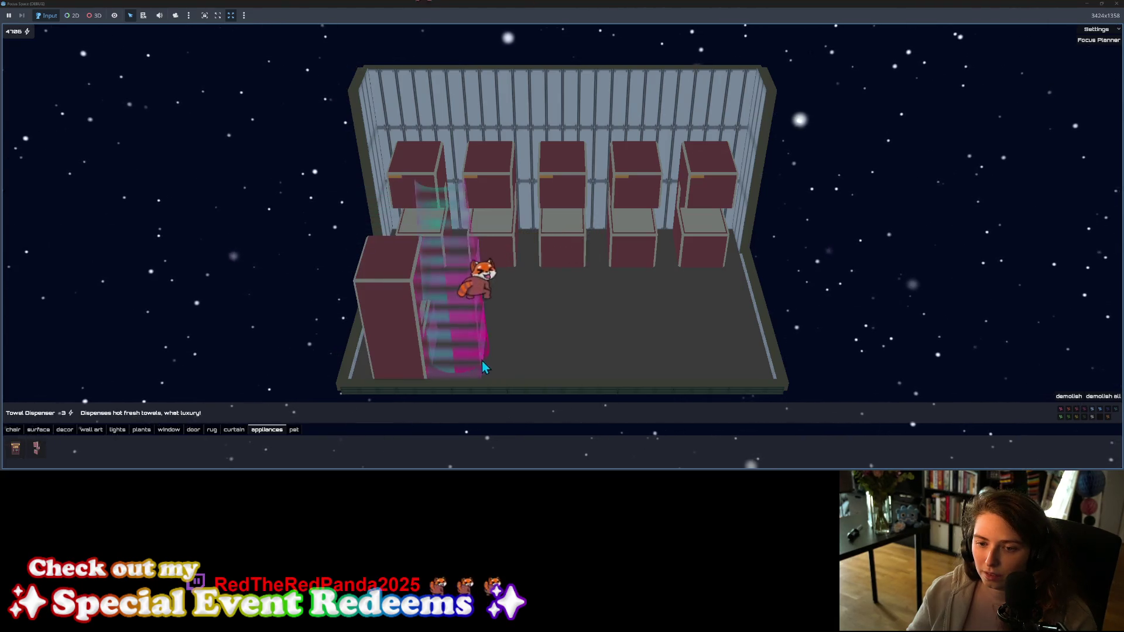
click(528, 357)
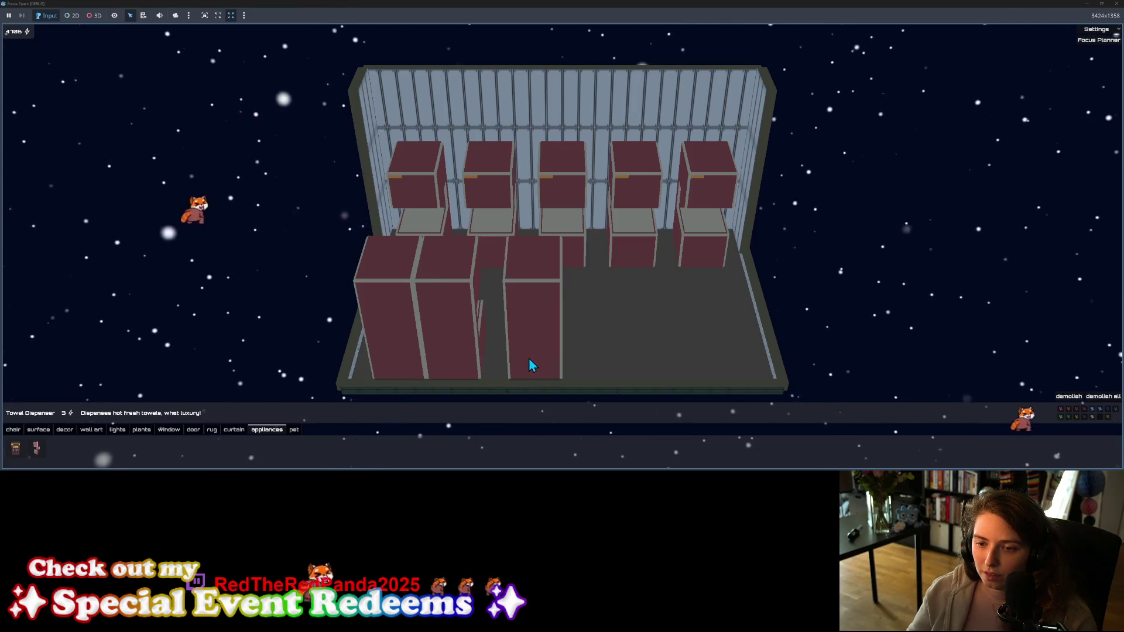
click(590, 360)
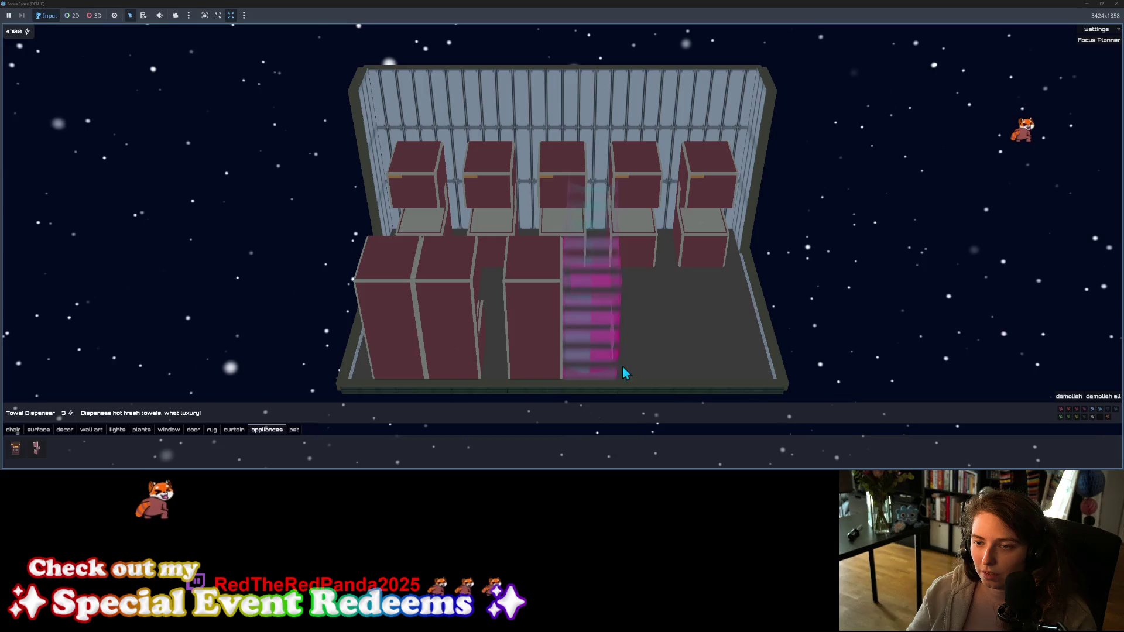
click(710, 360)
click(731, 358)
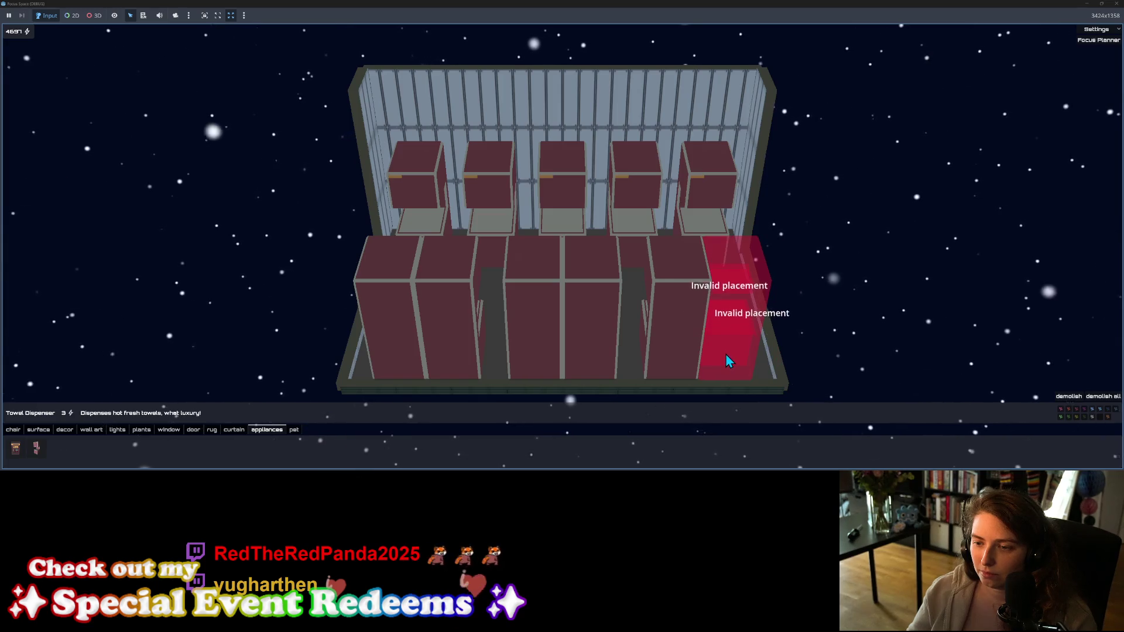
- Stop placing, zoom out over the room, and bring up the Focus Planner
key(Escape)
mouse_move(662, 316)
mouse_down()
mouse_move(522, 308)
mouse_move(588, 319)
mouse_up()
scroll(544, 309, down, 4)
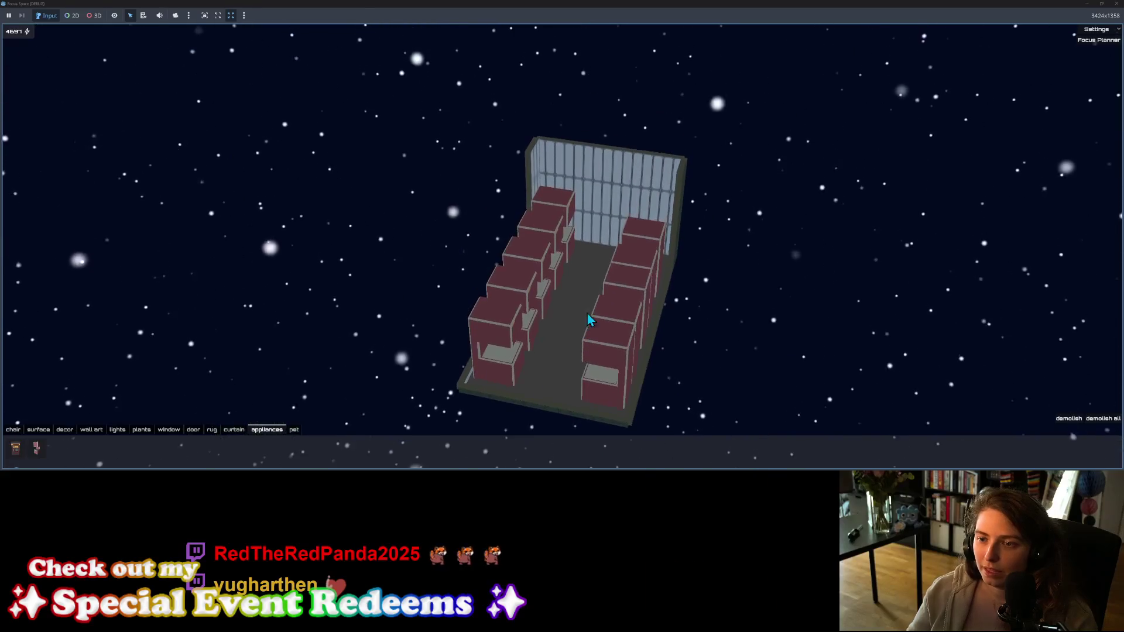
click(1096, 40)
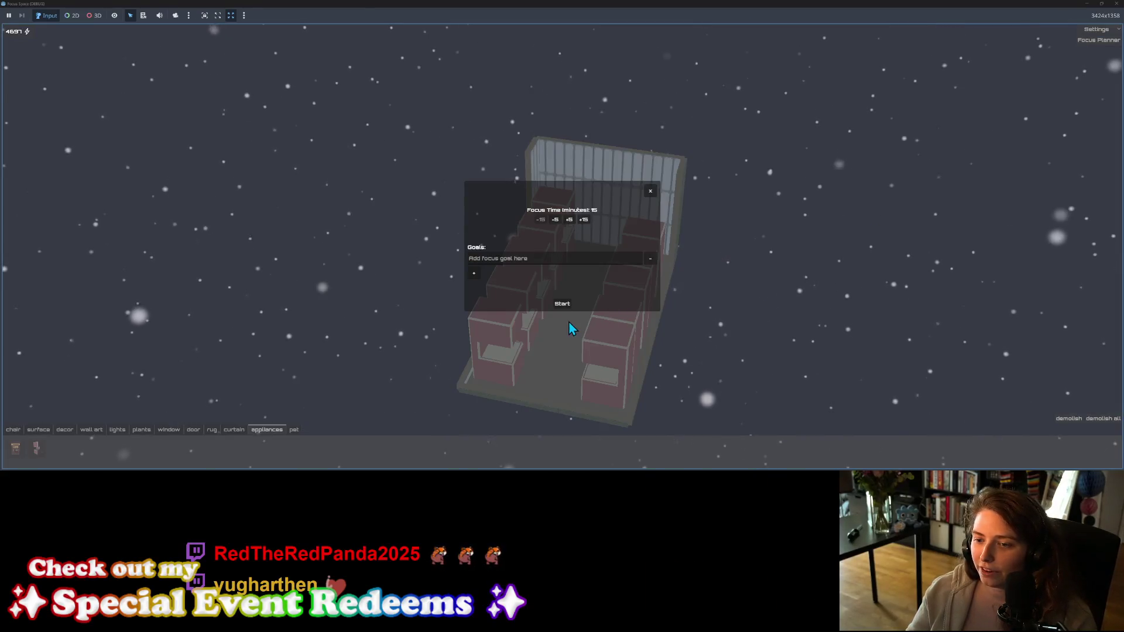
- Start a focus session, watch the dispensers animate, then close the game window
click(566, 301)
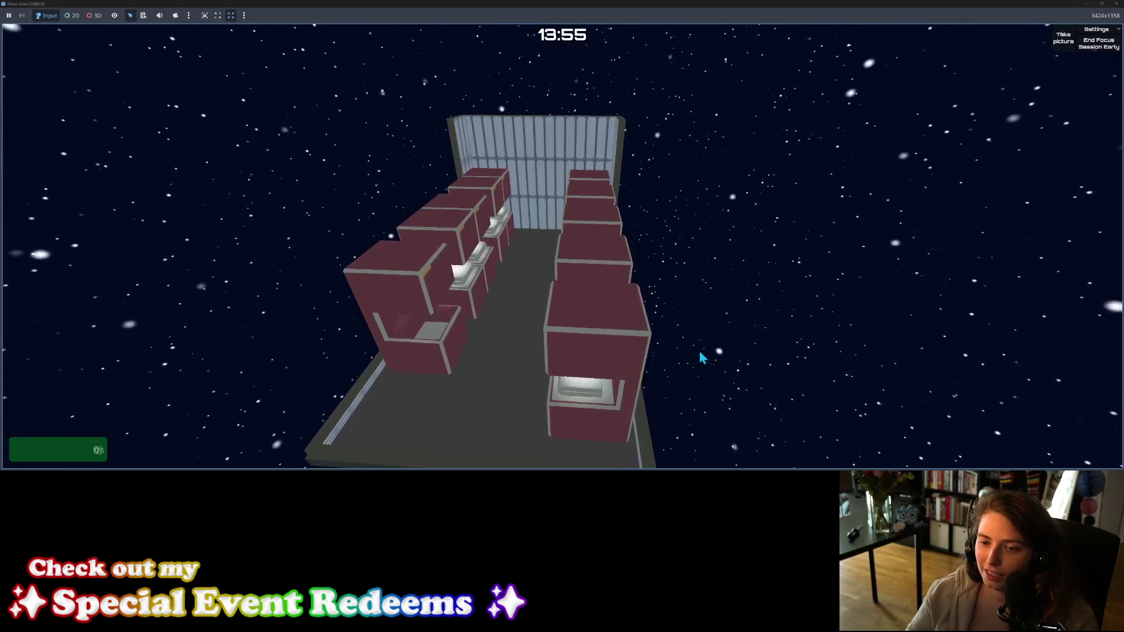
click(1117, 5)
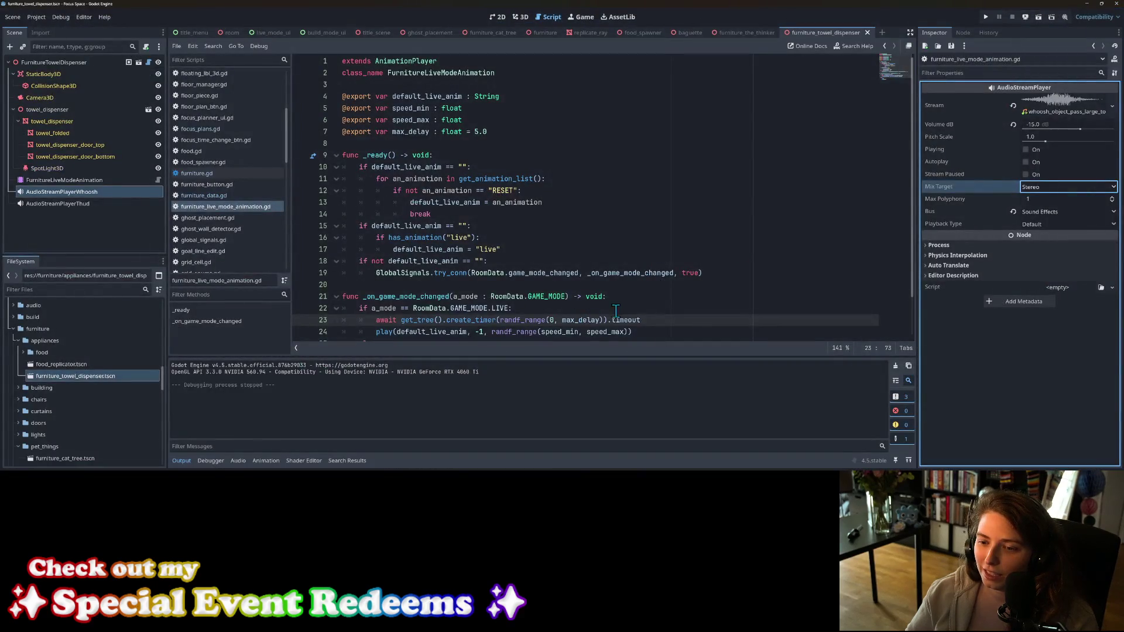
- Set the FurnitureLiveModeAnimation node's Max Delay to 15.0
click(88, 181)
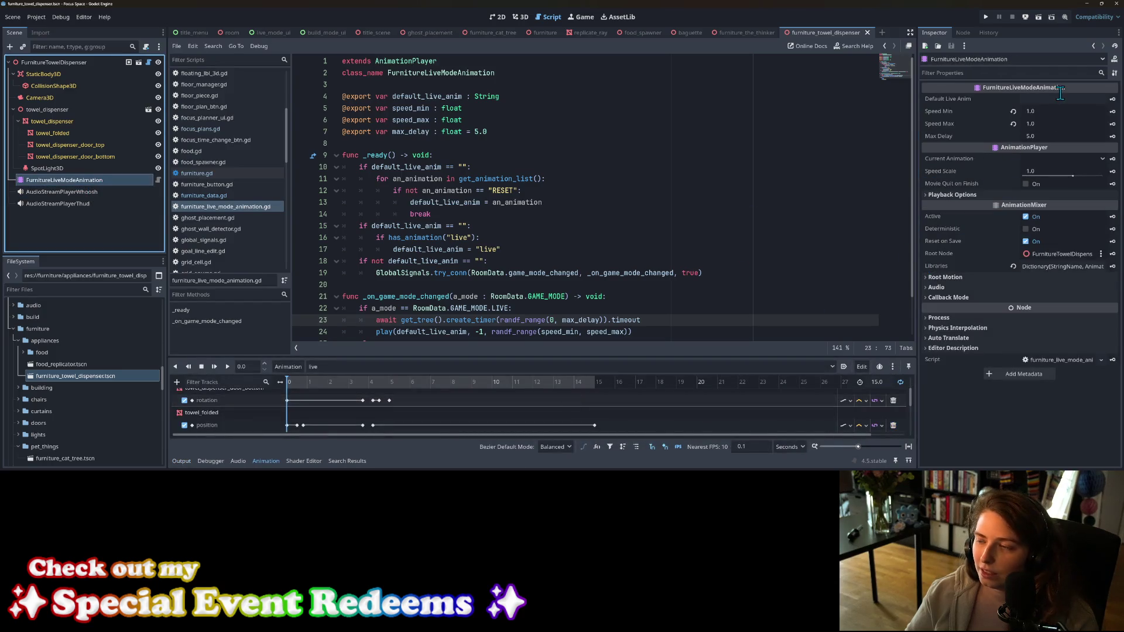
click(1054, 136)
text(15.0)
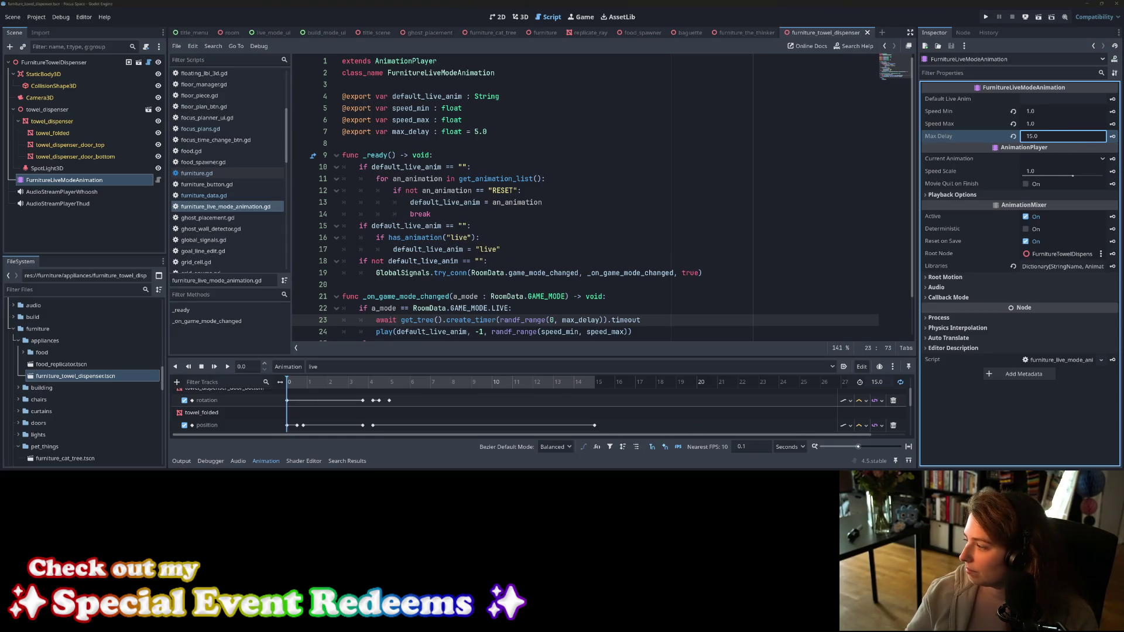
key(alt+Tab)
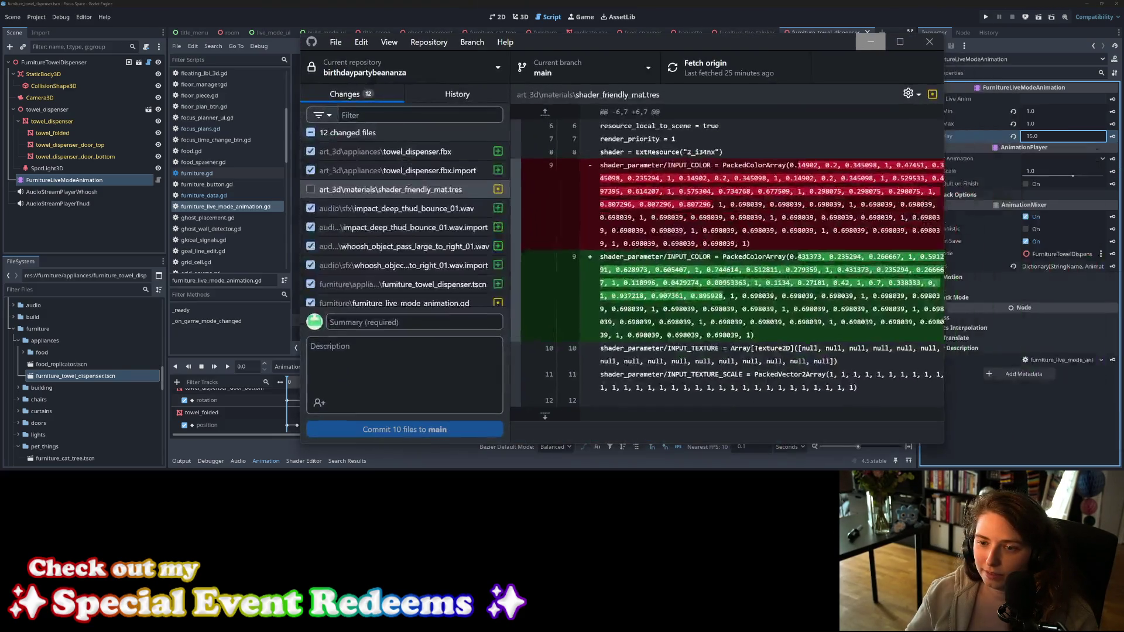
- Commit the 10 changed files to main as 'adds automated towel dispenser' and push to origin
scroll(391, 261, down, 2)
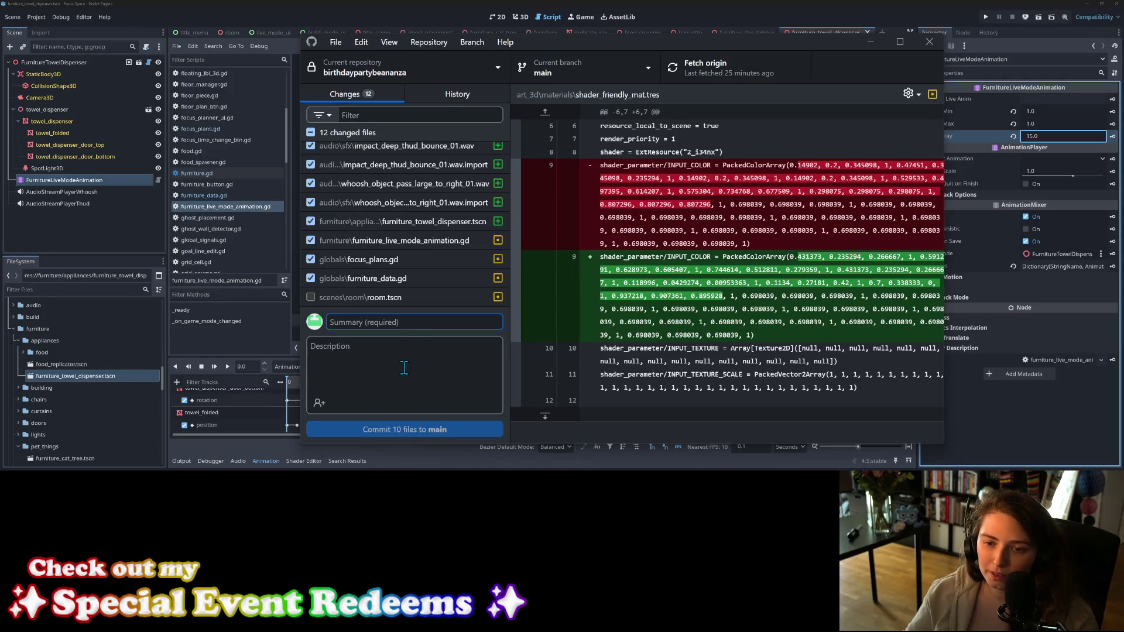
text(adds automated towel dispenser)
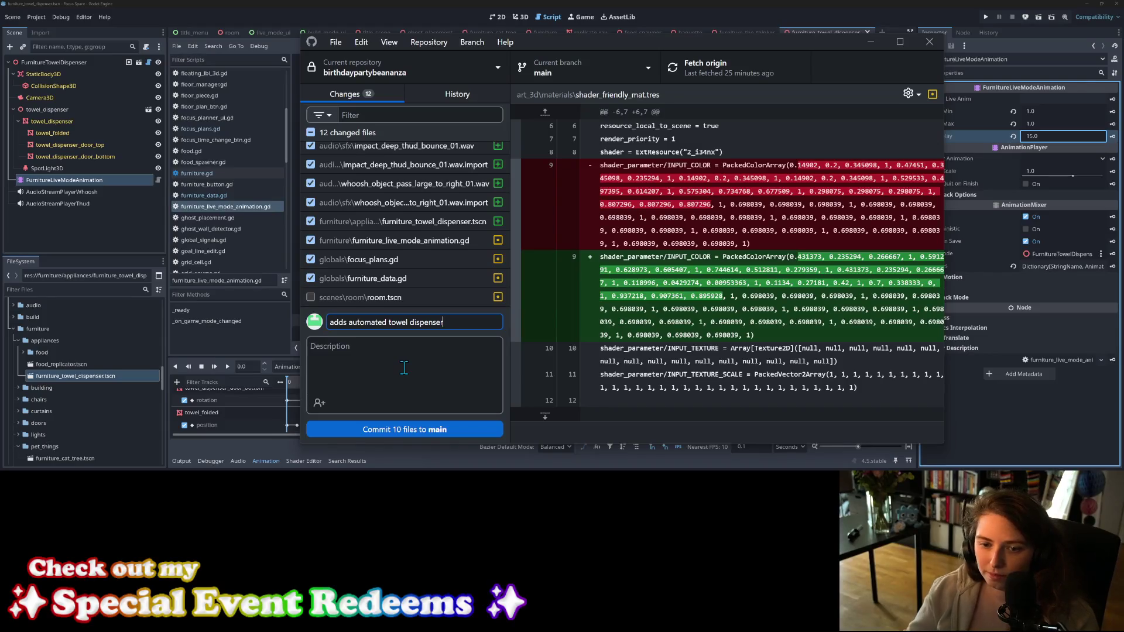
click(378, 282)
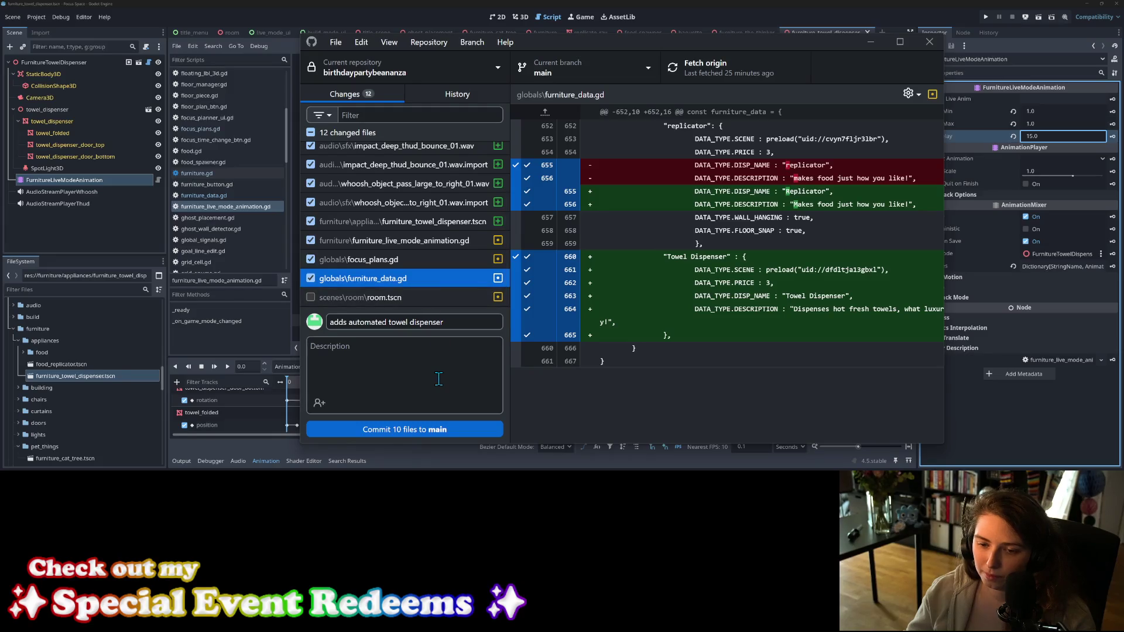
click(424, 426)
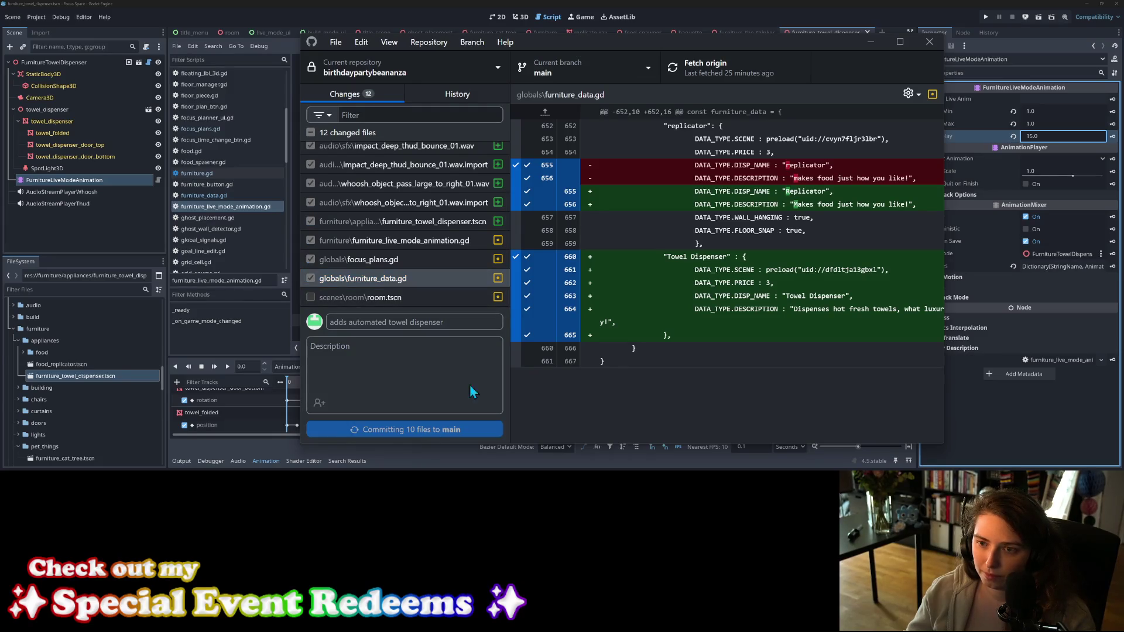
click(752, 71)
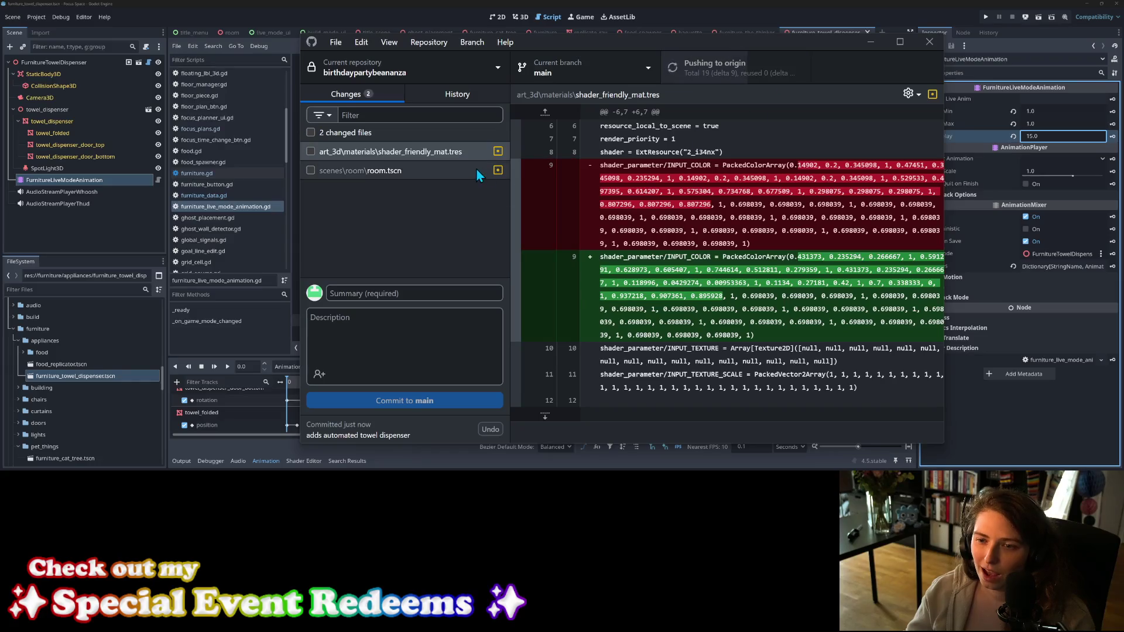
- Review the remaining room.tscn changes, then minimize GitHub Desktop and Godot
click(465, 170)
scroll(732, 302, down, 5)
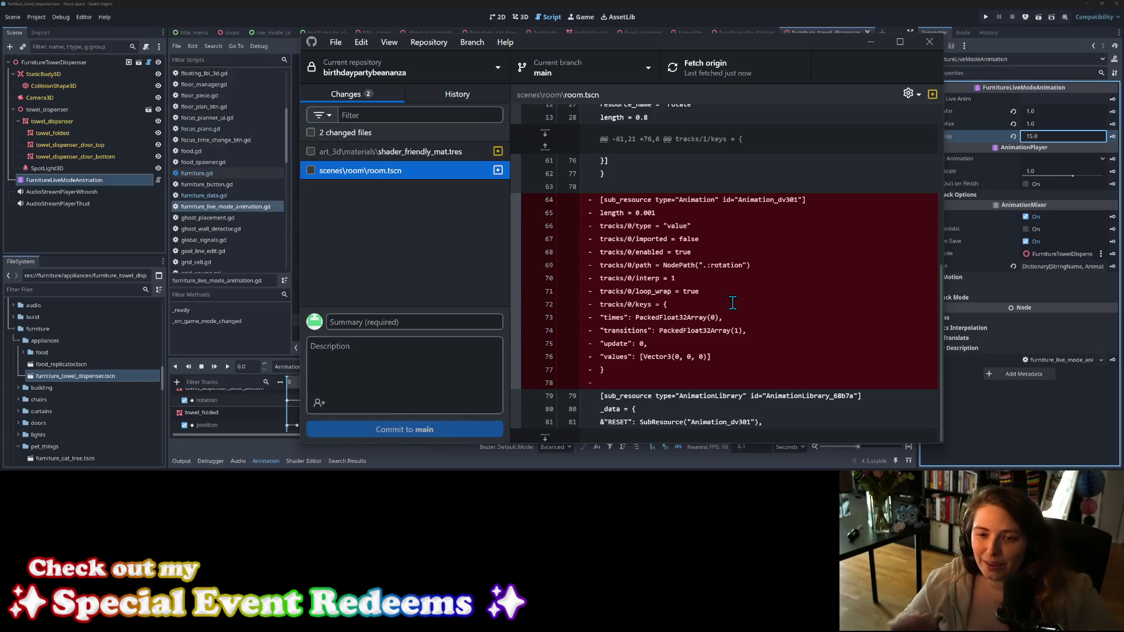
click(870, 42)
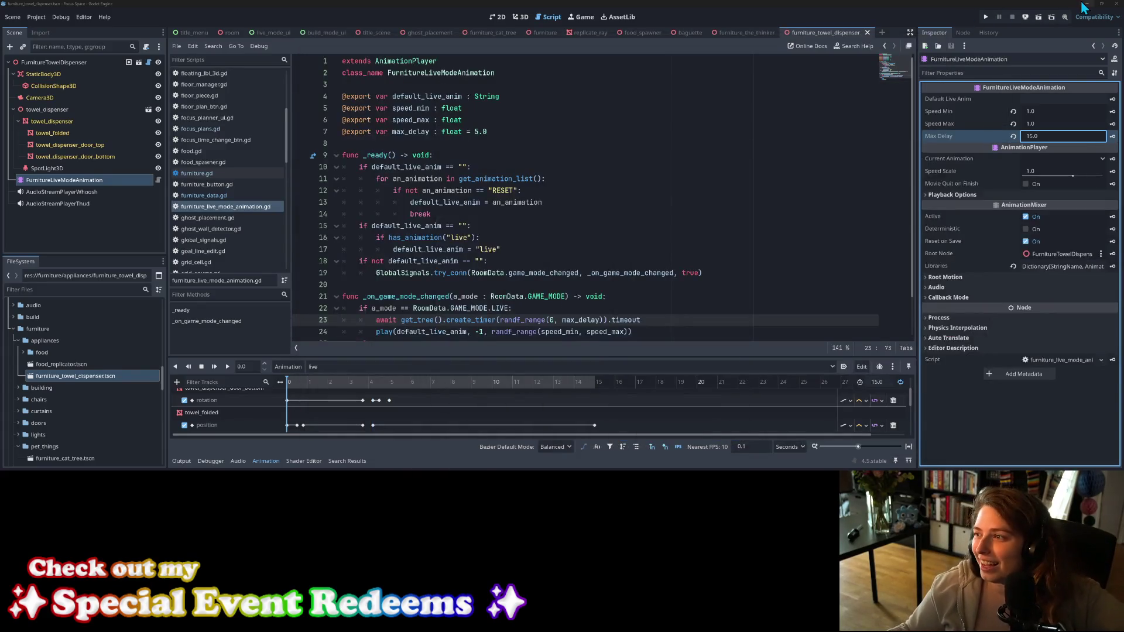
click(1083, 4)
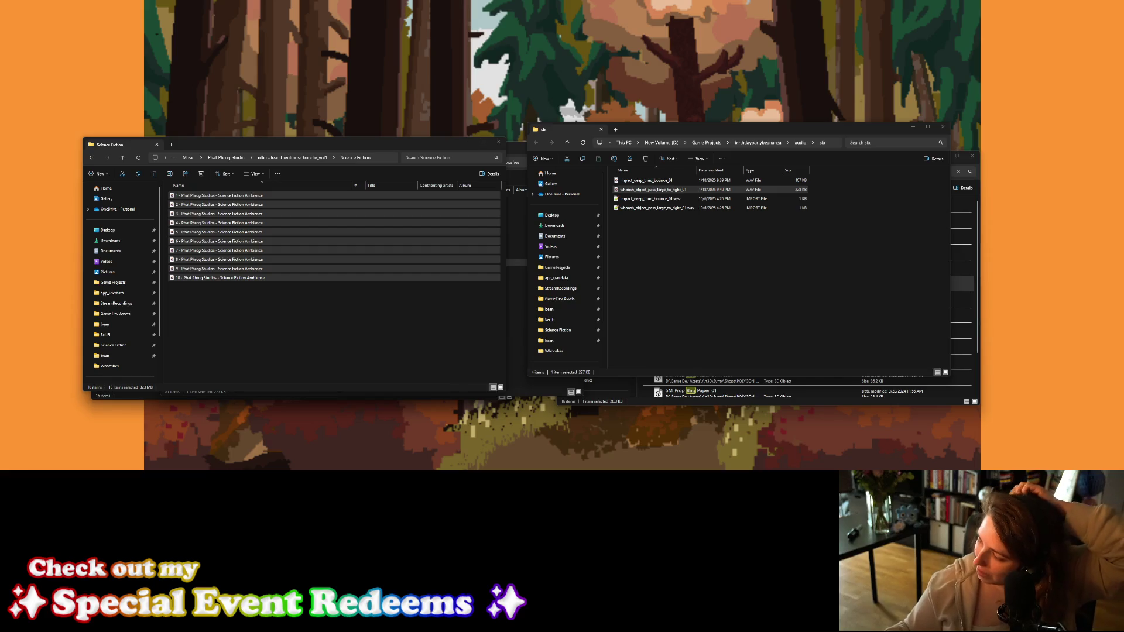
key(alt+Tab)
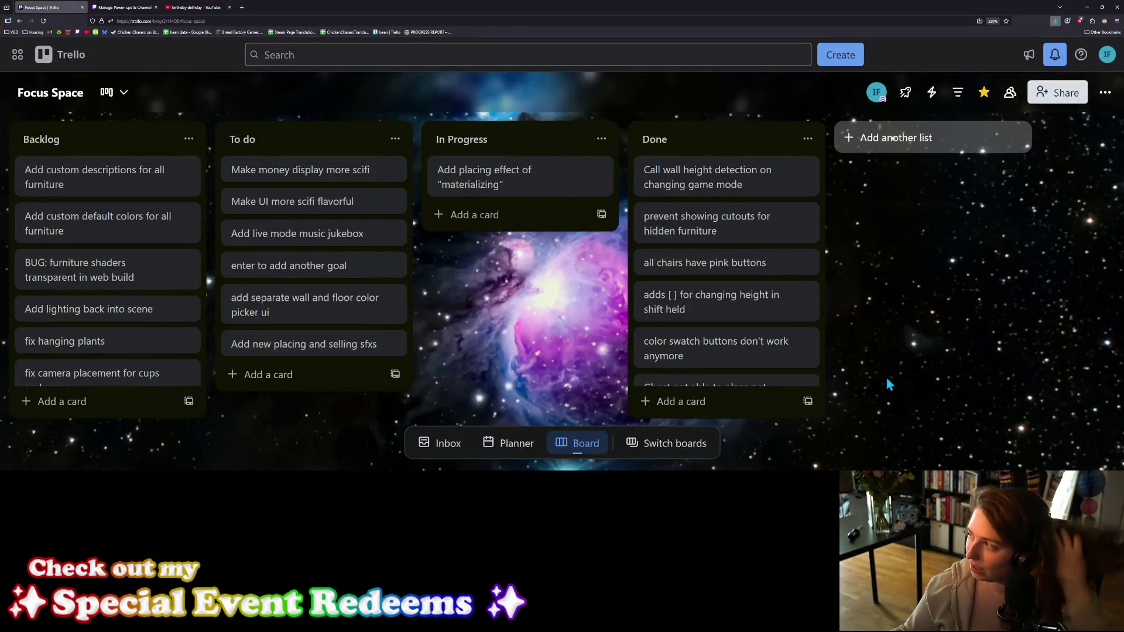
- Move the materializing card to Done and create a 'Viewer redeem - rack of instagrim hats' card in In Progress
click(498, 221)
drag(518, 188, 685, 176)
text(Add)
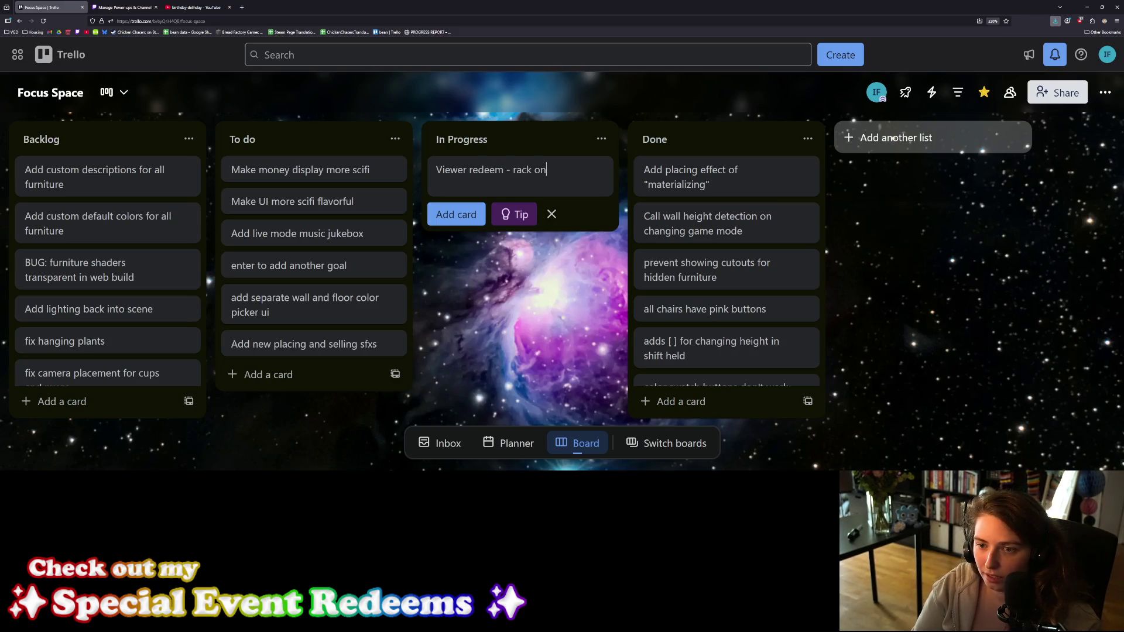
text(hats)
key(Return)
- Move the new hats card into To do and minimize the Trello browser window
mouse_move(508, 185)
mouse_down()
mouse_move(218, 167)
mouse_move(265, 164)
mouse_up()
click(503, 269)
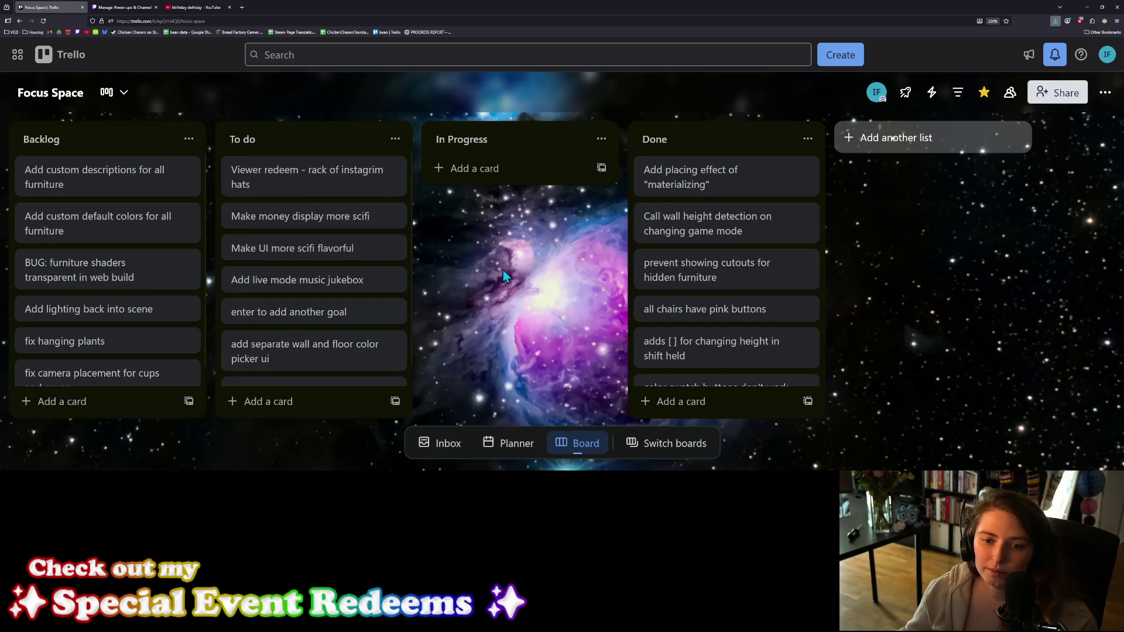
scroll(316, 284, down, 1)
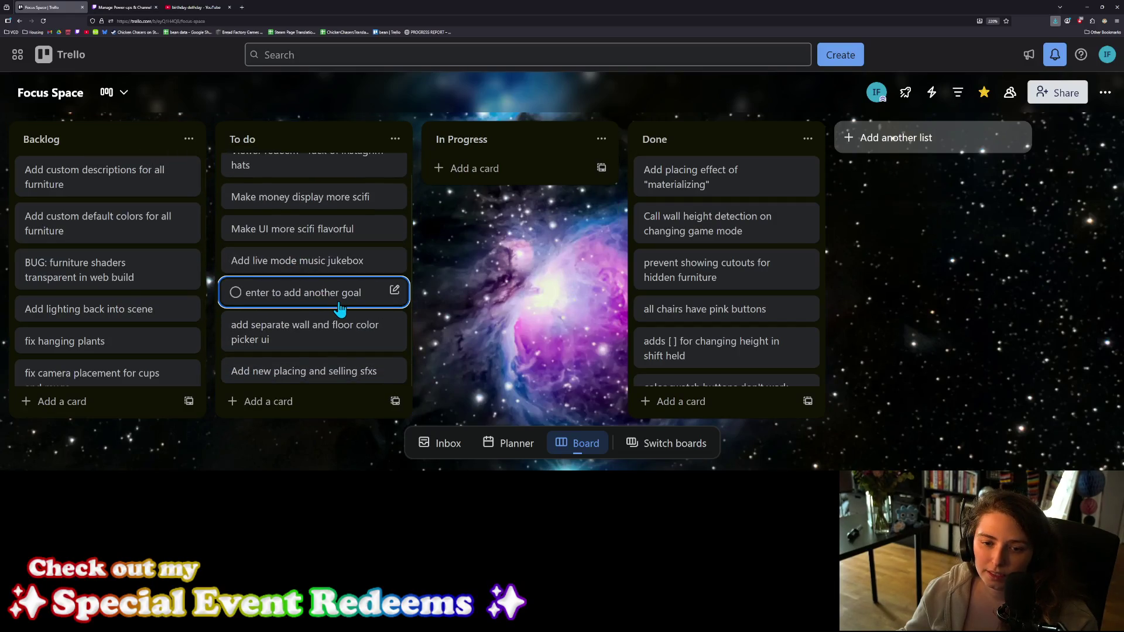
scroll(340, 308, up, 1)
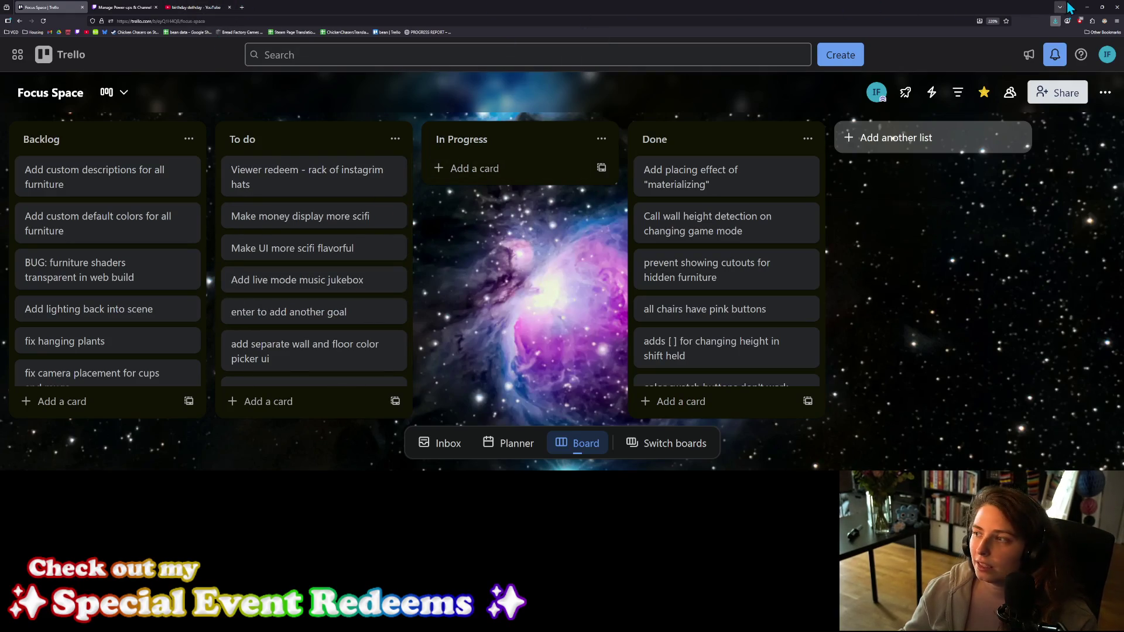
click(1086, 7)
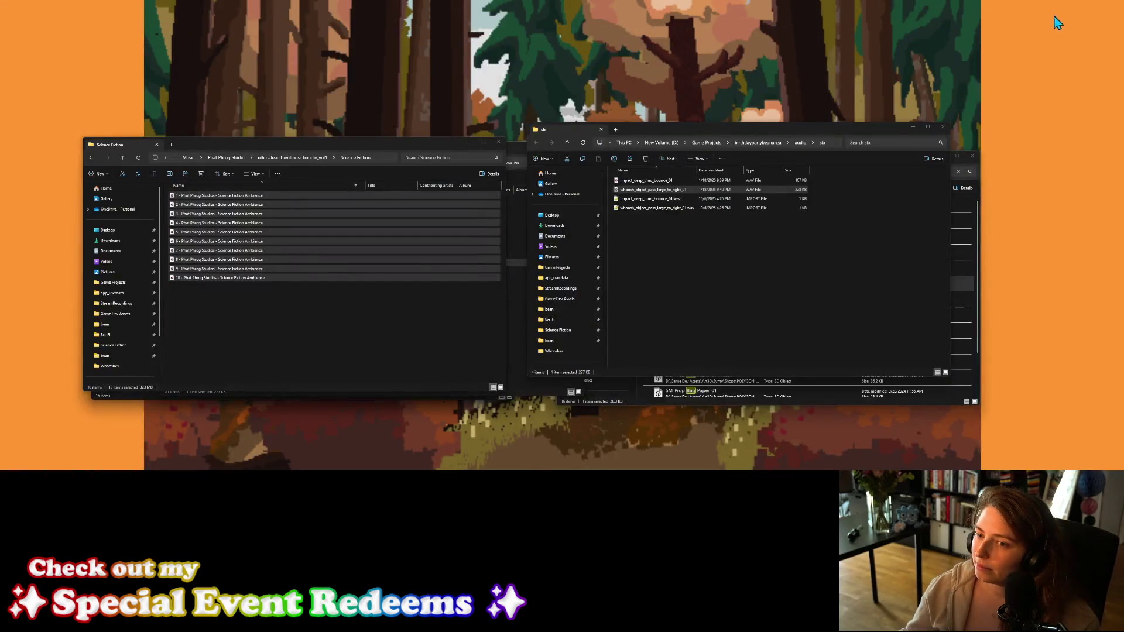
- Close the sfx, FBX search results, Science Fiction, Whooshes and food_and_replicators Explorer windows
click(941, 128)
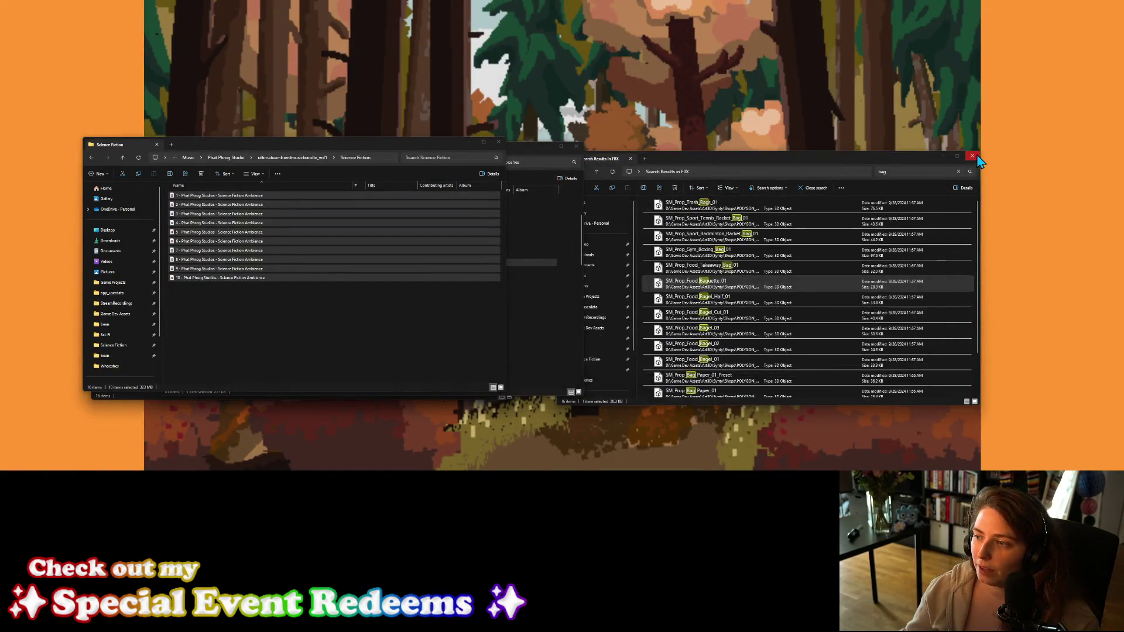
click(972, 157)
click(498, 143)
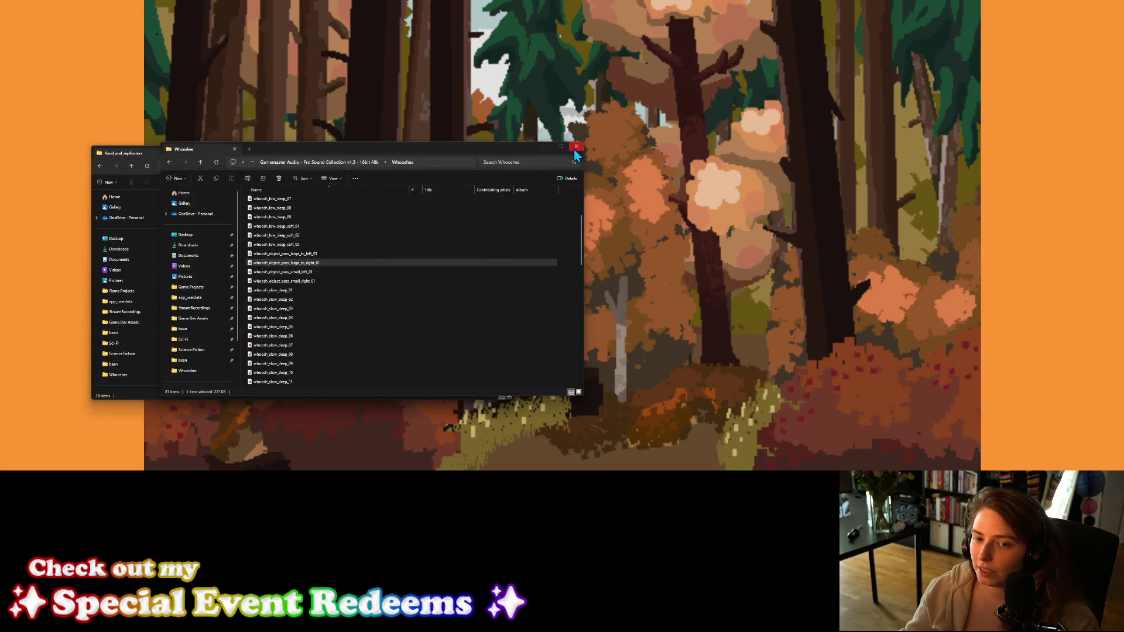
click(576, 147)
click(507, 151)
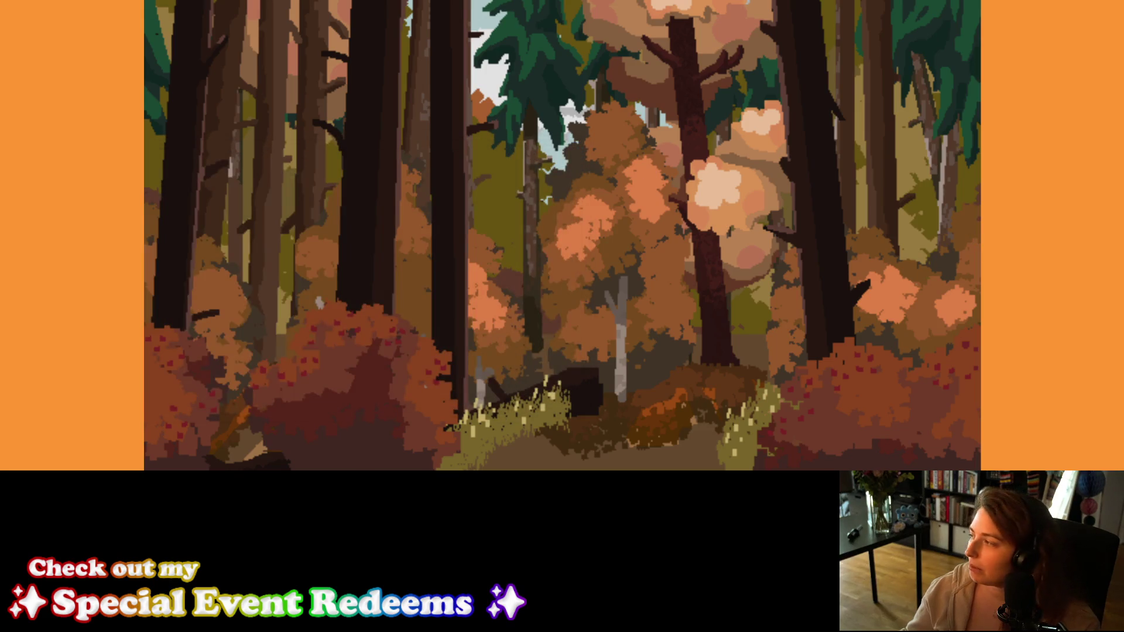